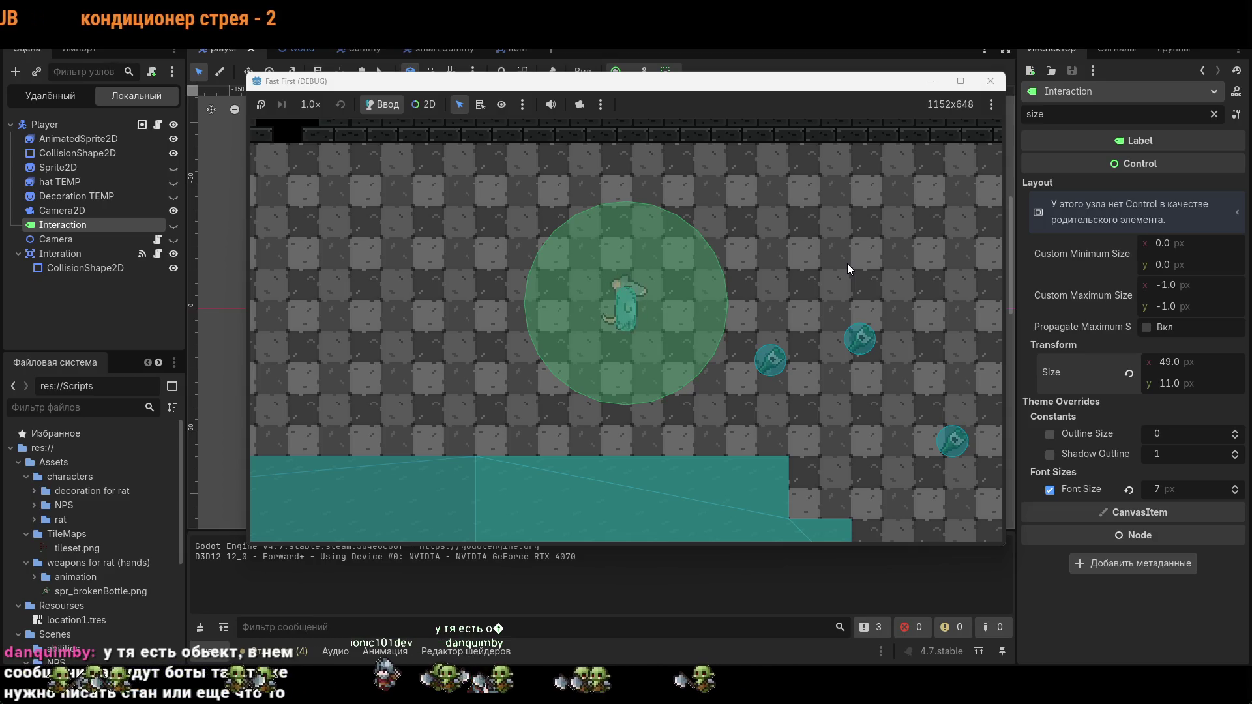
Step: Walk the character to the items to see the pickup prompt, stop the run, and switch to the item scene
{"action": "key", "text": "d"}
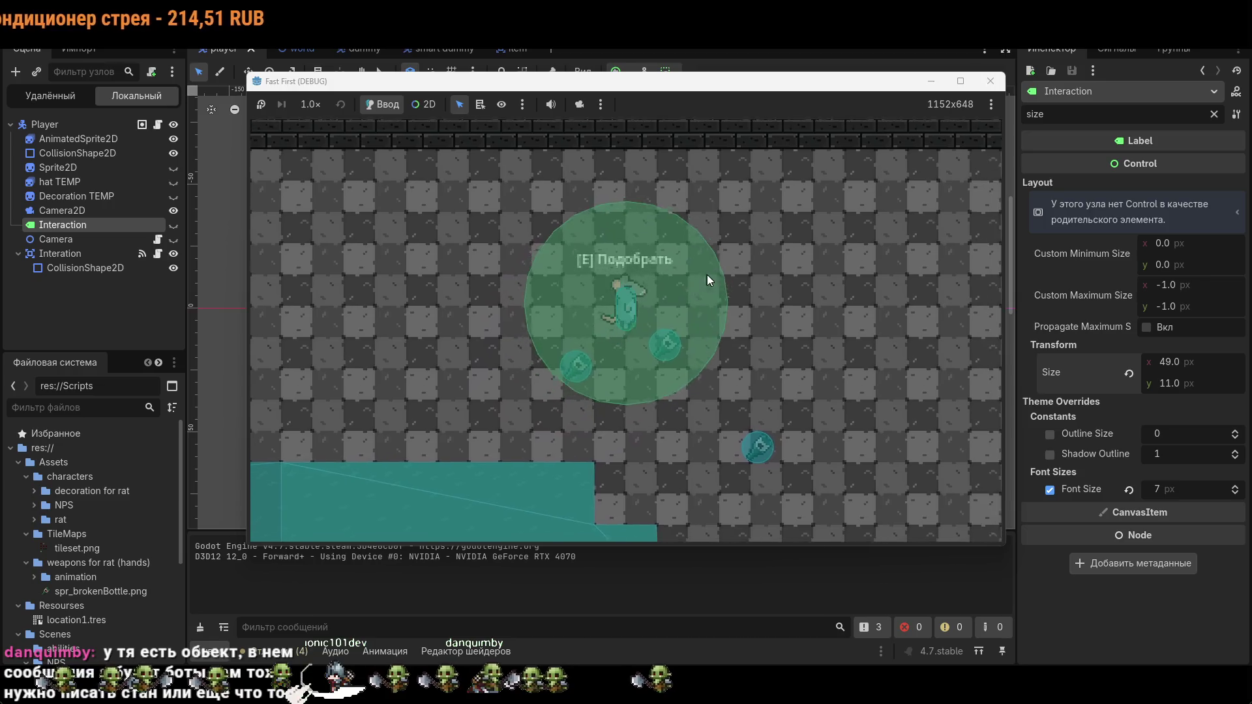
{"action": "left_click", "coordinate": [990, 80]}
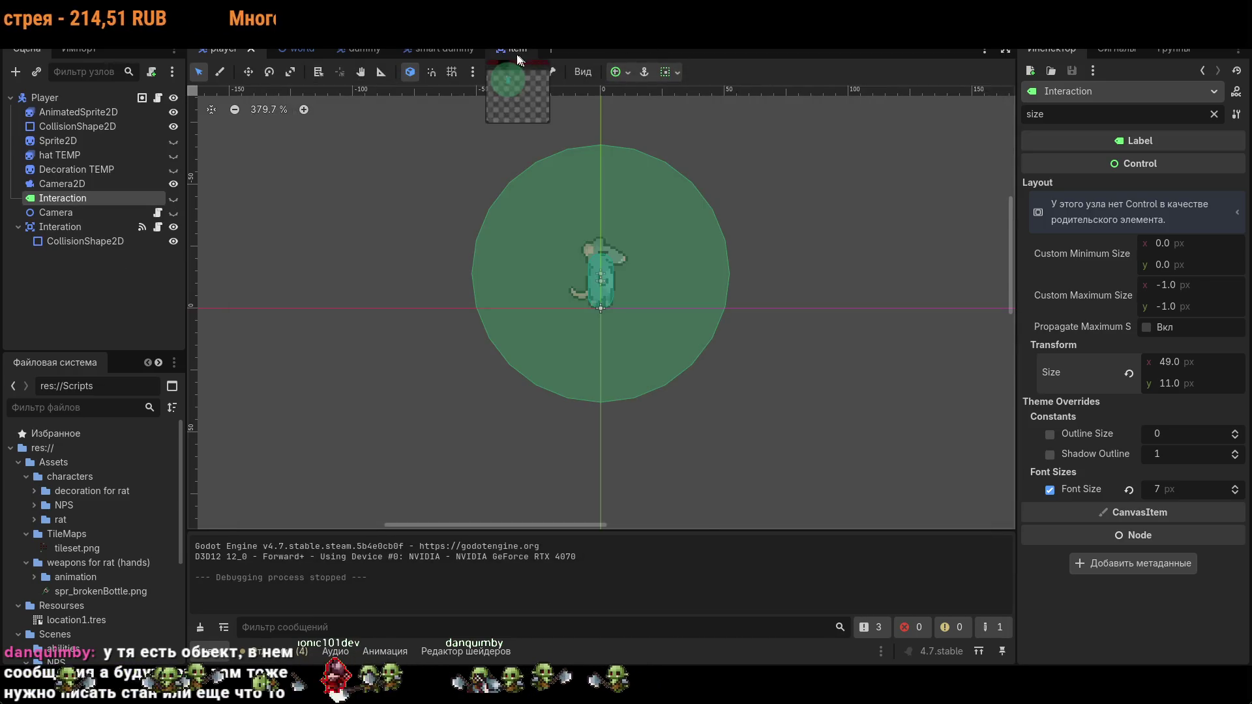
{"action": "left_click", "coordinate": [502, 49]}
Step: Add a Label child under the Item node and rename it Interaction
{"action": "right_click", "coordinate": [77, 146]}
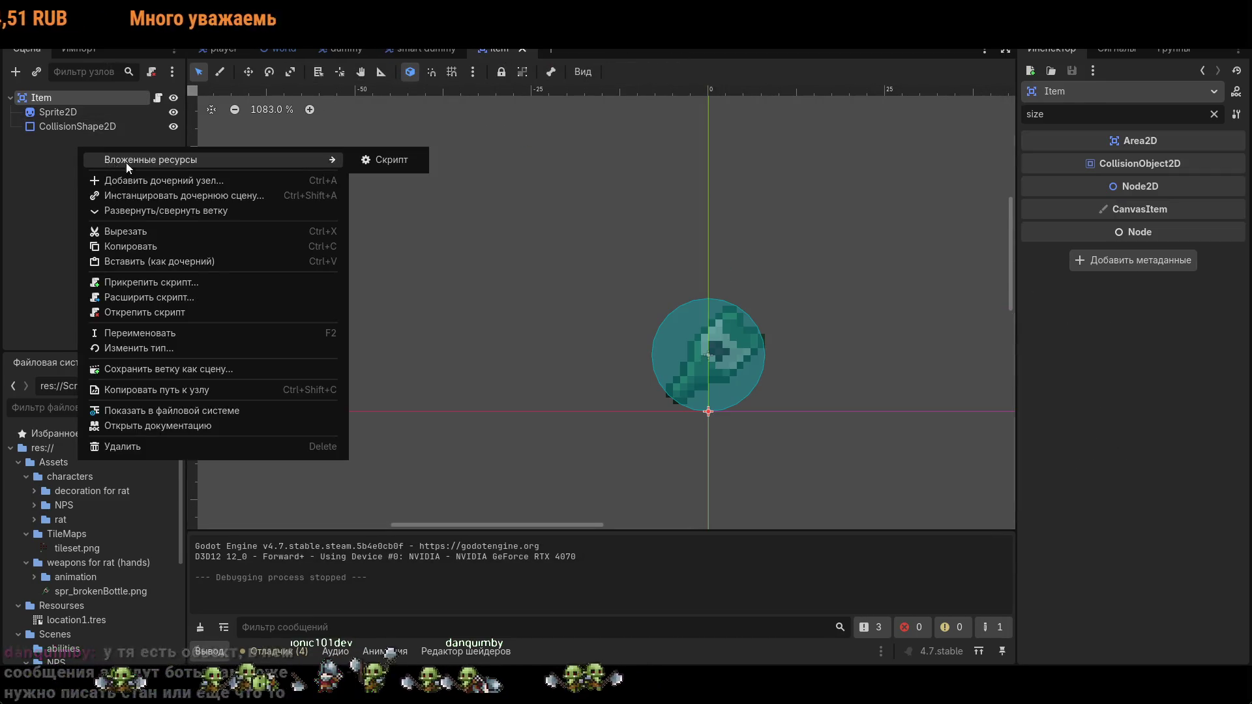
{"action": "left_click", "coordinate": [238, 184]}
{"action": "double_click", "coordinate": [536, 242]}
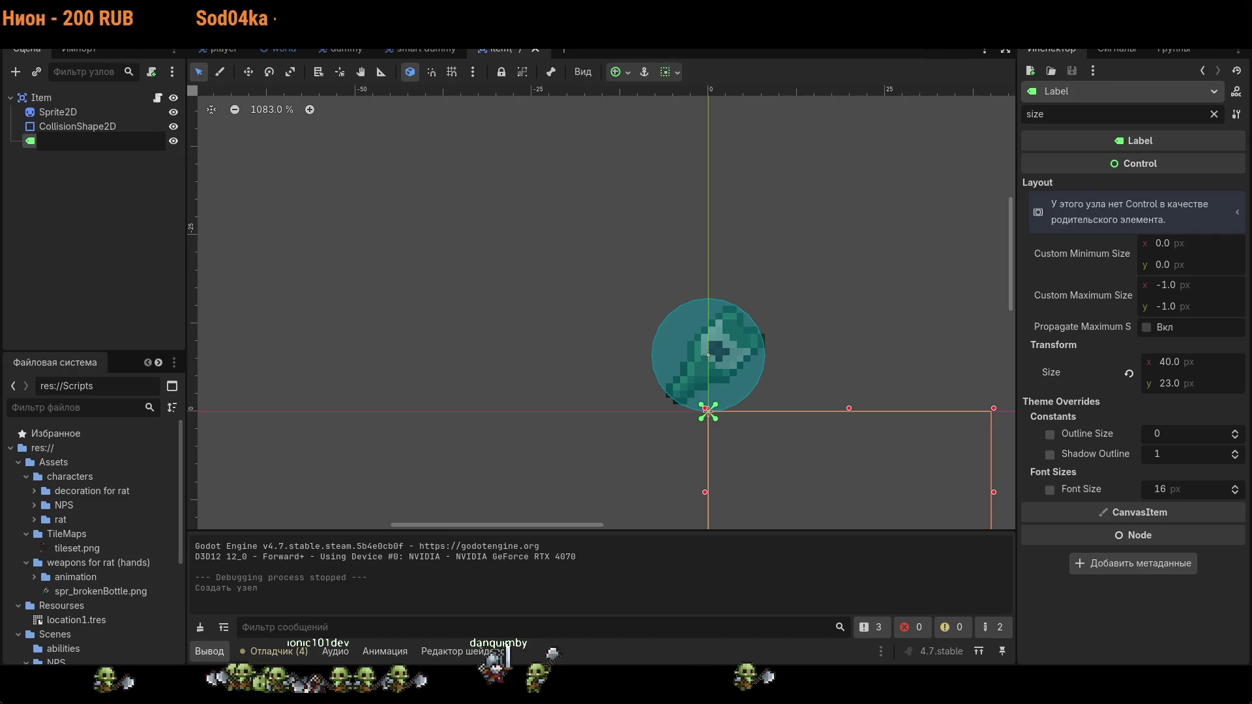
{"action": "key", "text": "Return"}
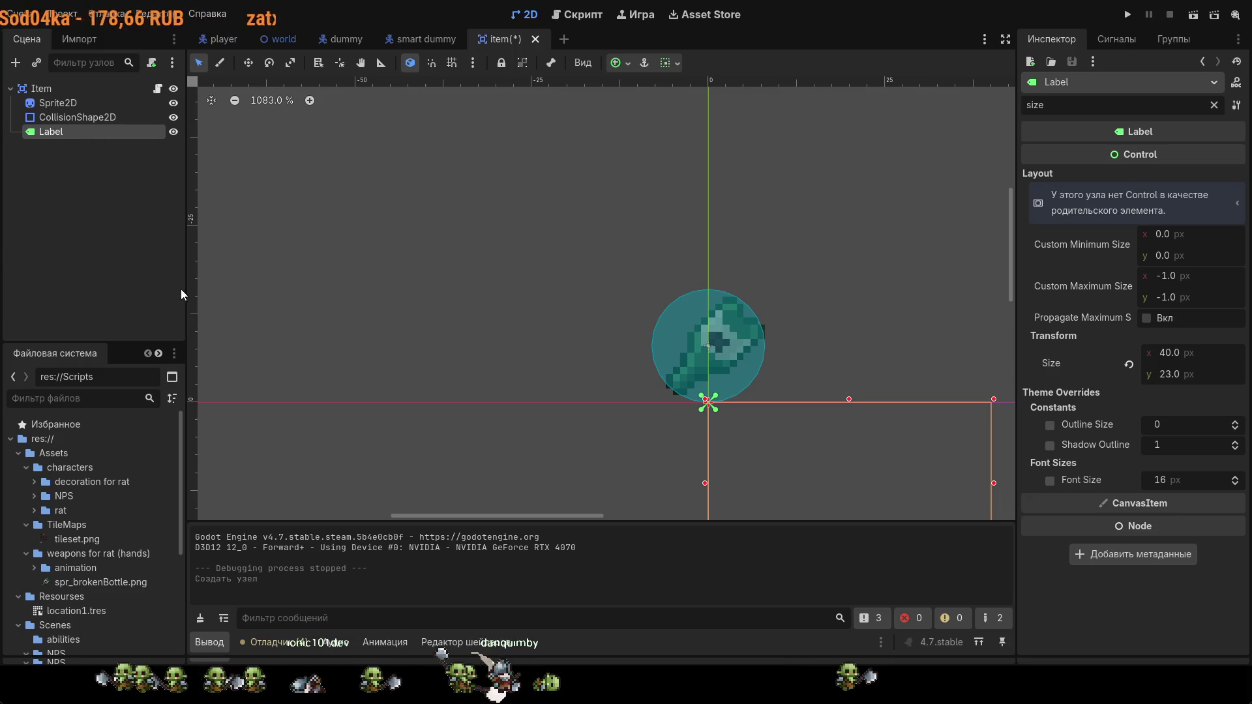
{"action": "key", "text": "F2"}
{"action": "type", "text": "Interaction"}
{"action": "key", "text": "Return"}
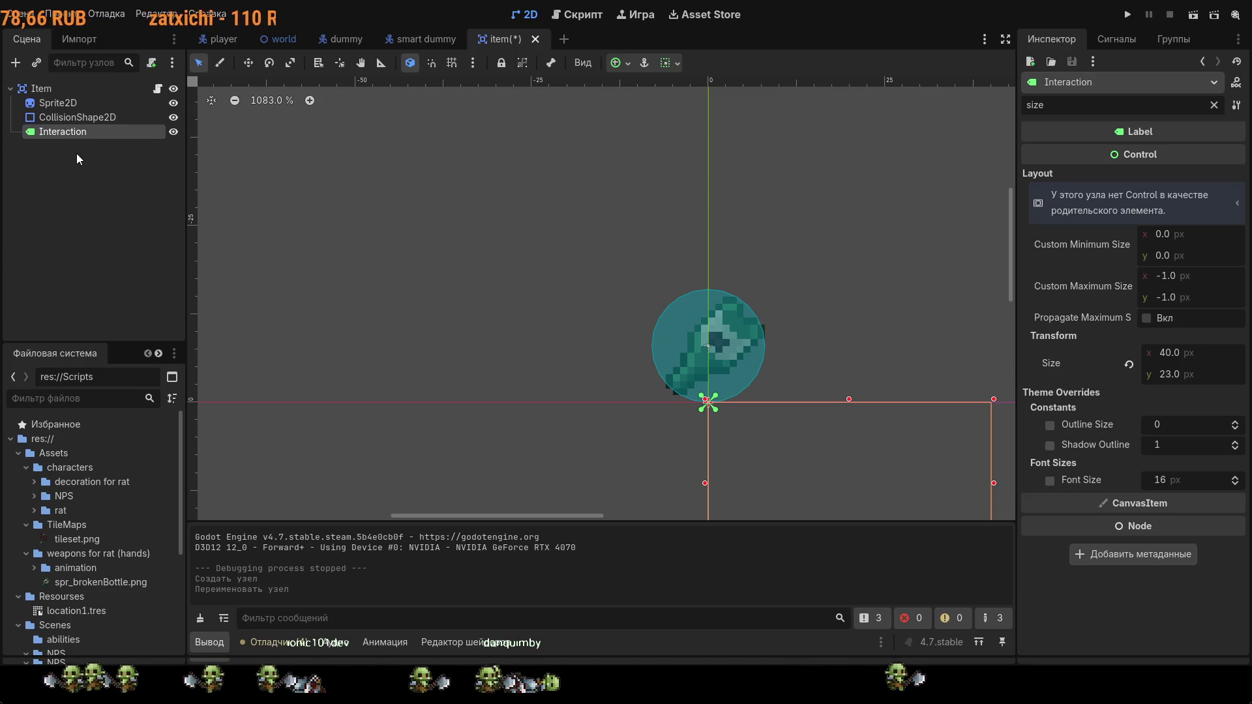
Step: Clear the inspector filter and start editing the new label's Text property
{"action": "left_click", "coordinate": [1168, 104]}
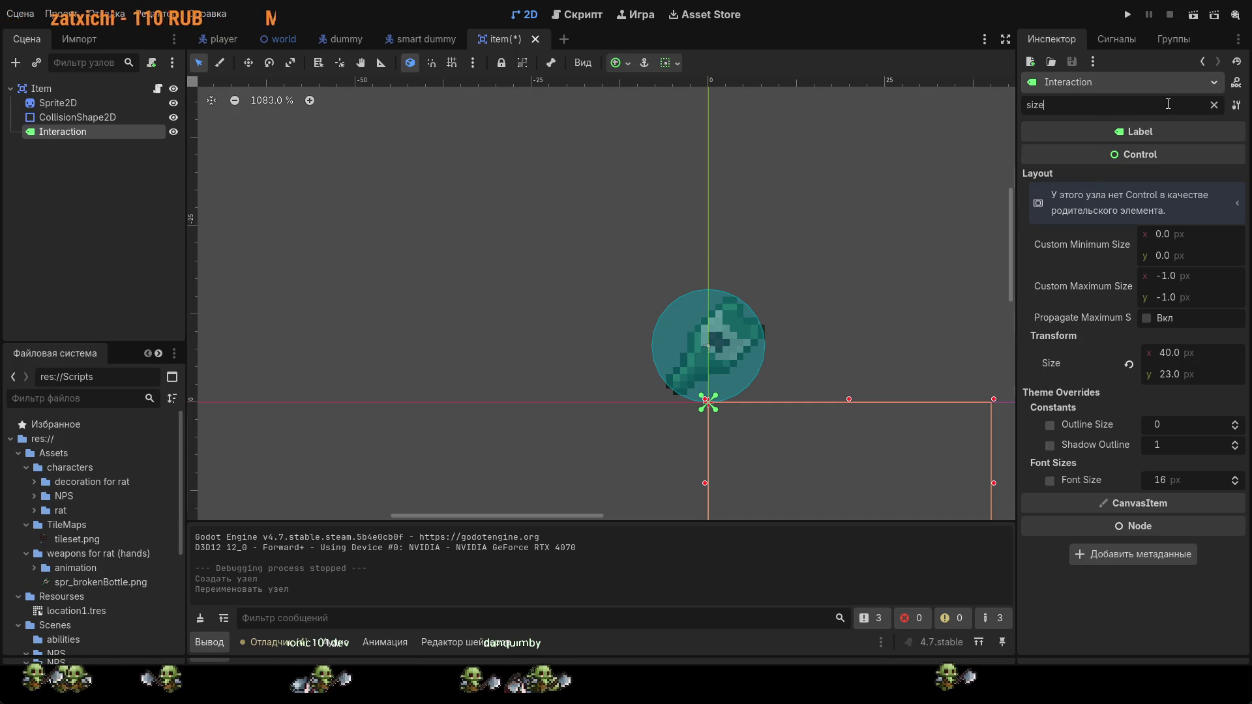
{"action": "left_click", "coordinate": [1214, 106]}
{"action": "left_click", "coordinate": [1108, 173]}
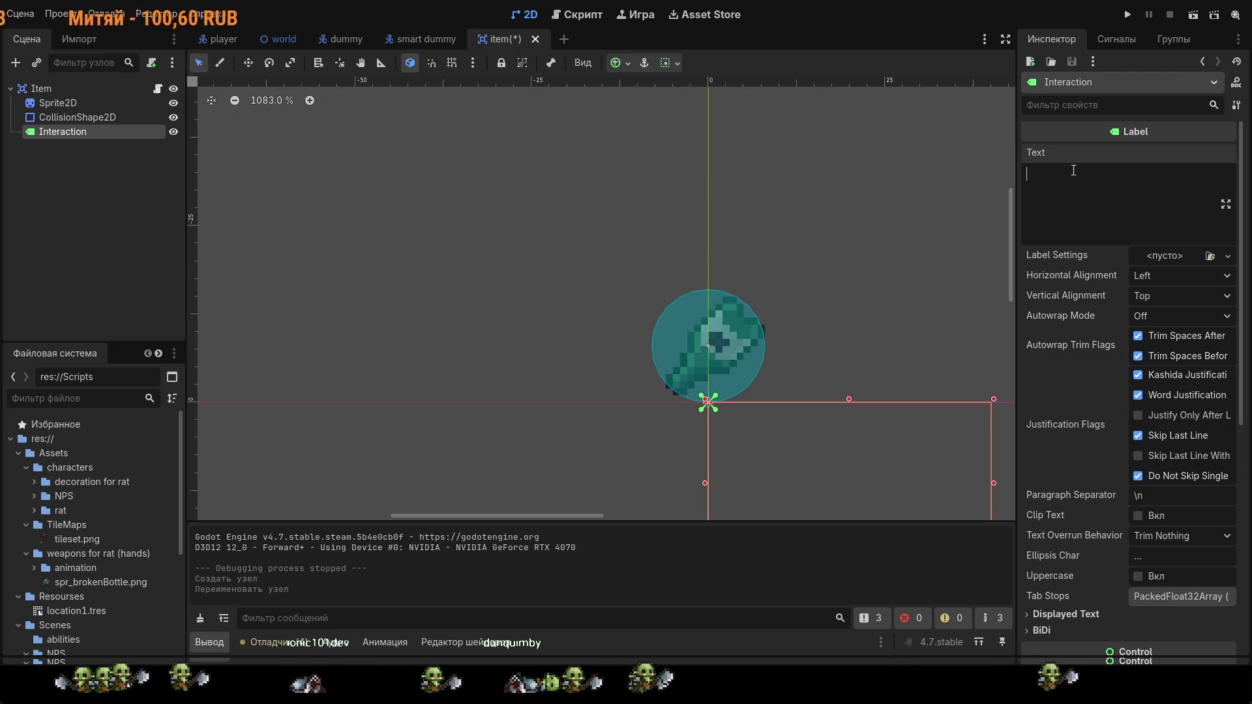
Step: Copy the '[E] Подобрать' text from the player's Interaction label into the item's label
{"action": "left_click", "coordinate": [282, 40]}
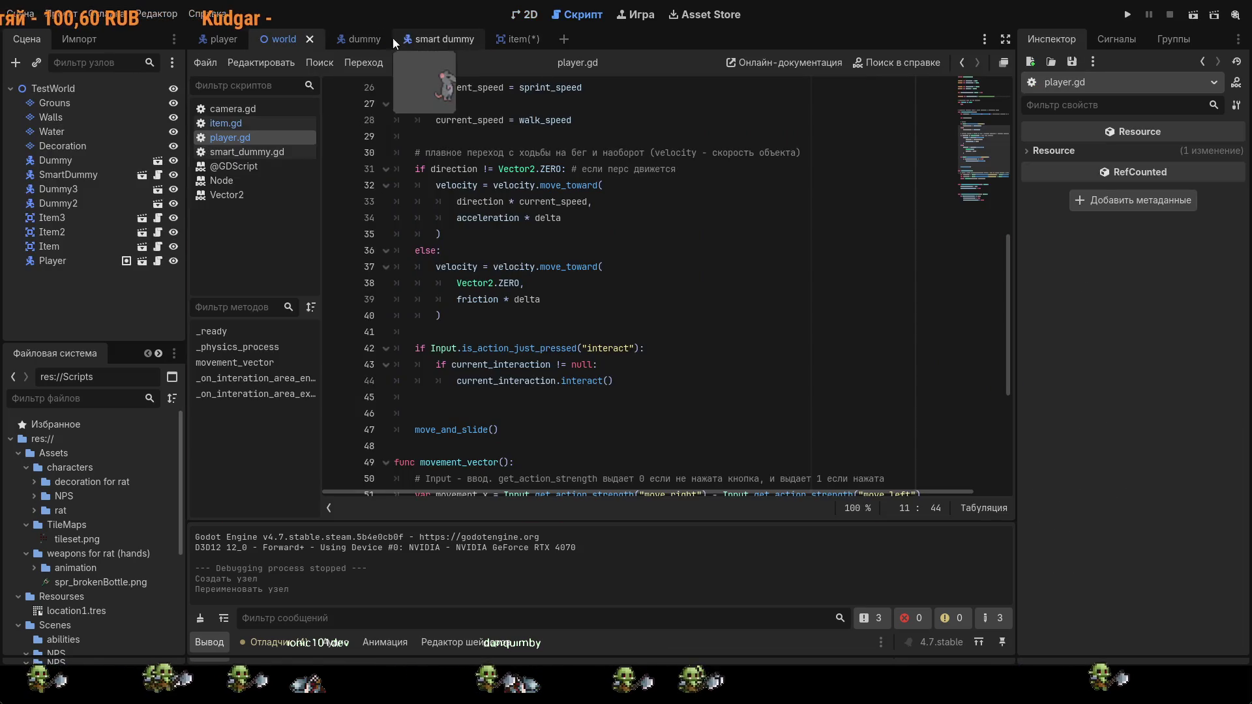
{"action": "left_click", "coordinate": [205, 40]}
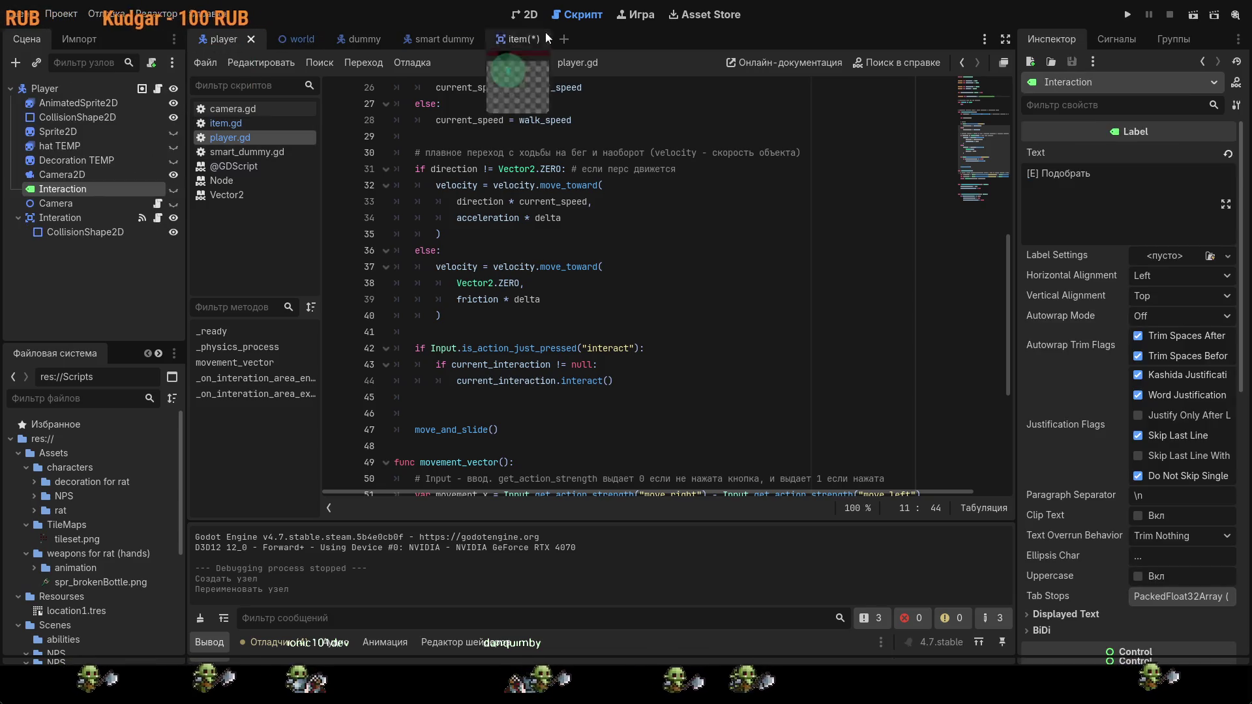
{"action": "left_click", "coordinate": [525, 15]}
{"action": "left_click", "coordinate": [1094, 168]}
{"action": "key", "text": "ctrl+a"}
{"action": "key", "text": "ctrl+c"}
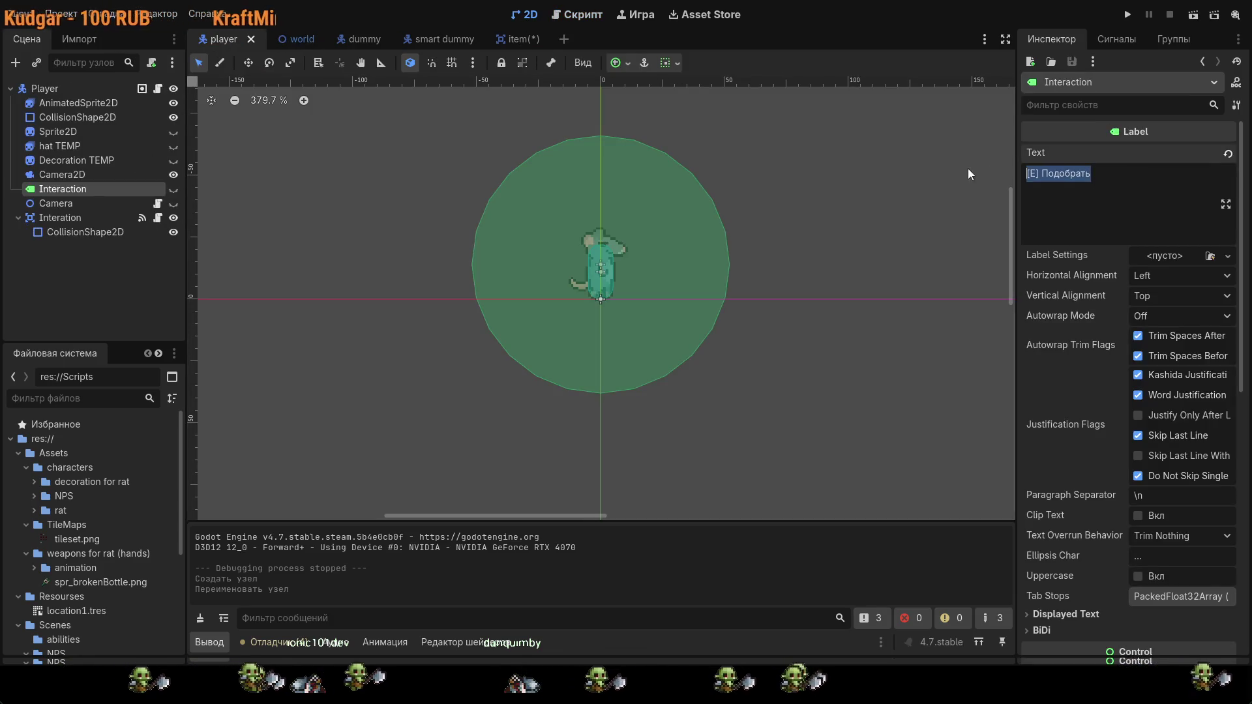
{"action": "key", "text": "ctrl+shift+Tab"}
{"action": "left_click", "coordinate": [1059, 179]}
{"action": "key", "text": "ctrl+v"}
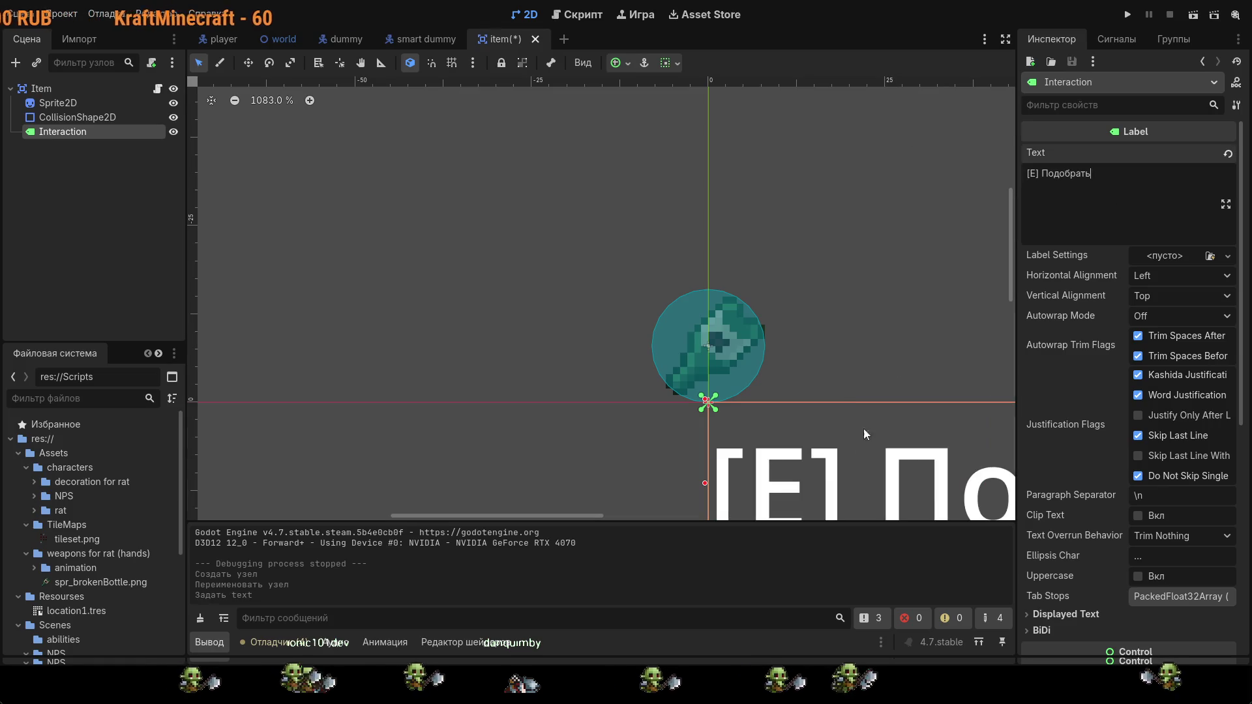
Step: Override the label's font size to 5 px and move it just above the item
{"action": "scroll", "coordinate": [850, 331], "scroll_direction": "down", "scroll_amount": 4}
{"action": "scroll", "coordinate": [1105, 460], "scroll_direction": "down", "scroll_amount": 5}
{"action": "scroll", "coordinate": [1105, 459], "scroll_direction": "down", "scroll_amount": 4}
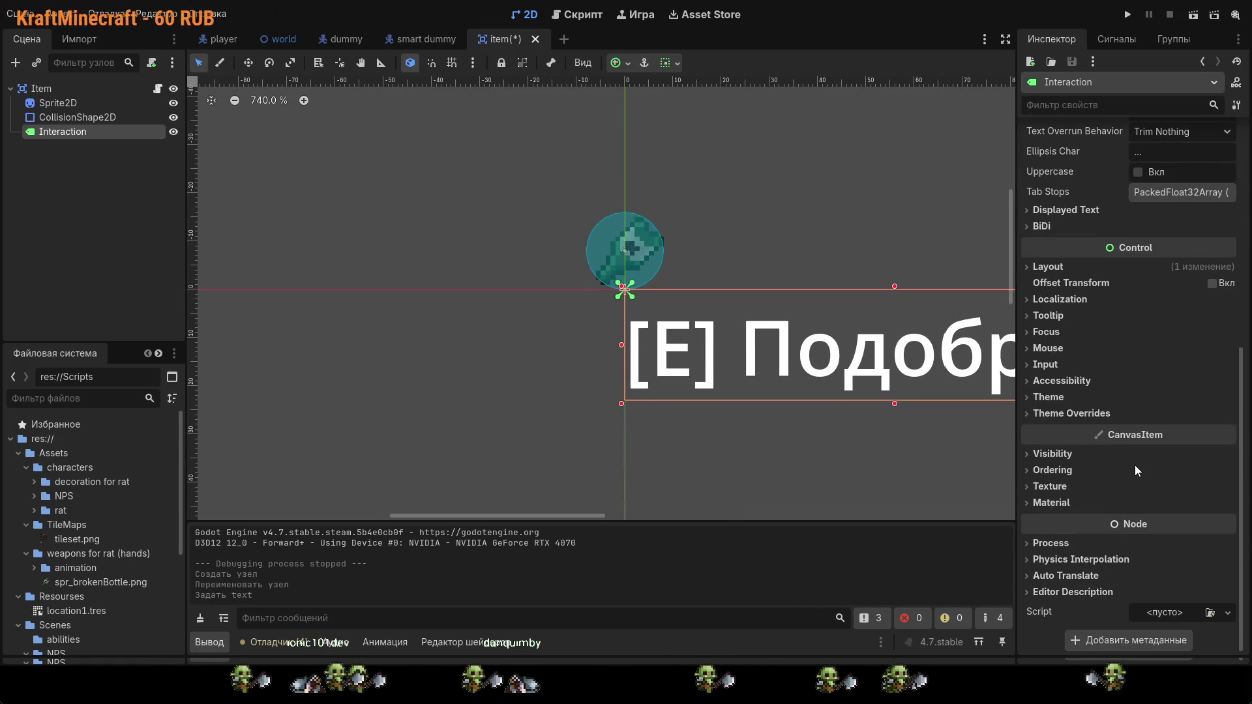
{"action": "left_click", "coordinate": [1109, 105]}
{"action": "type", "text": "siz"}
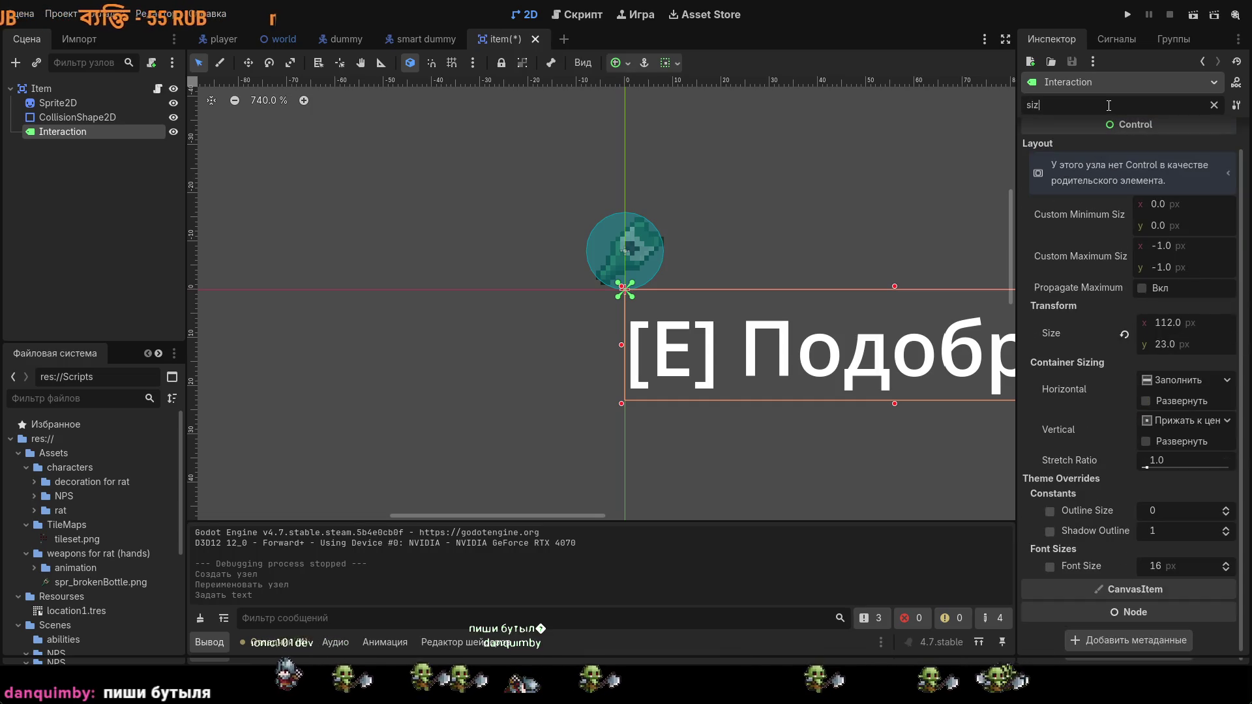
{"action": "left_click_drag", "start_coordinate": [1176, 564], "coordinate": [1122, 565]}
{"action": "left_click_drag", "start_coordinate": [731, 360], "coordinate": [639, 252]}
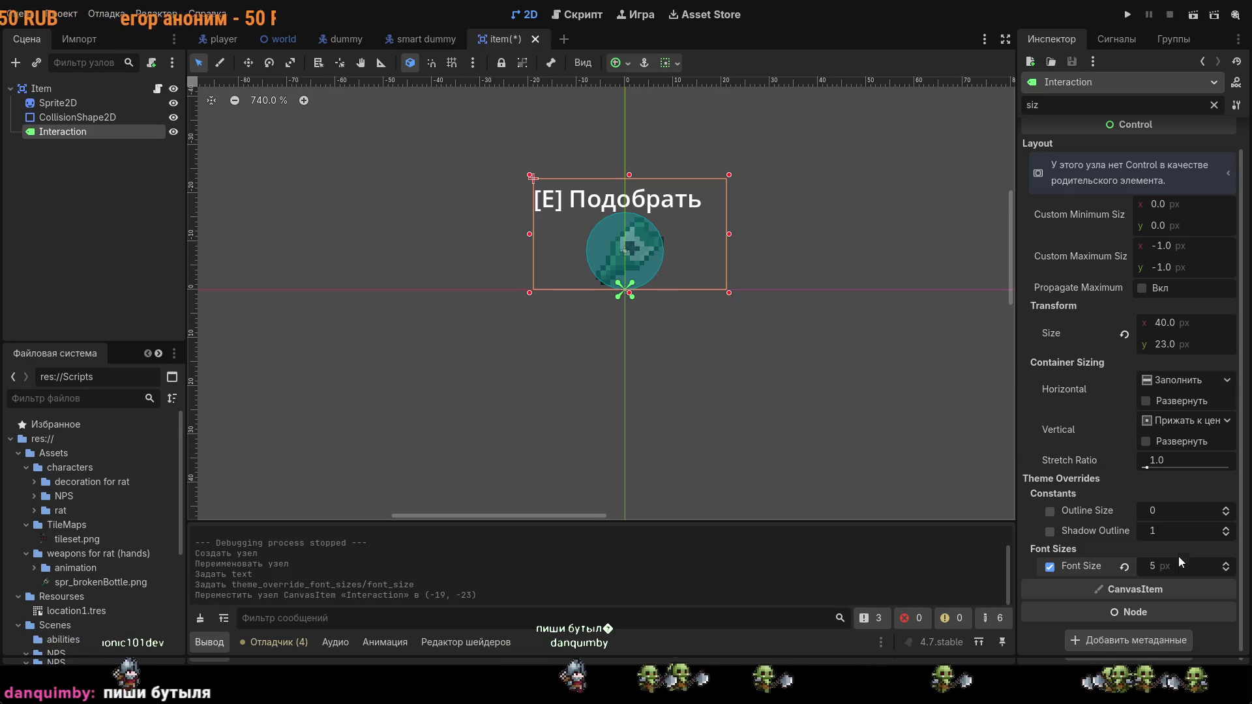
{"action": "left_click", "coordinate": [724, 377]}
{"action": "left_click_drag", "start_coordinate": [764, 297], "coordinate": [832, 366]}
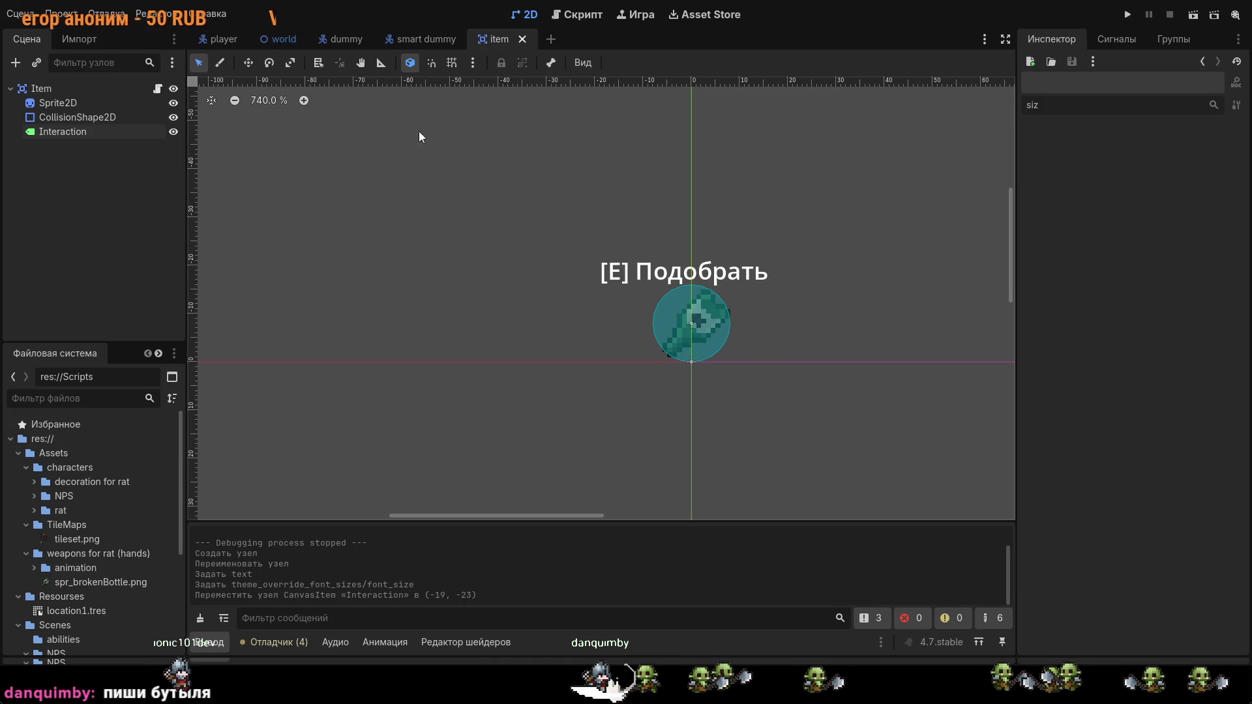
Step: Change line 11's label path in player.gd from Player to Item and save
{"action": "left_click", "coordinate": [214, 37]}
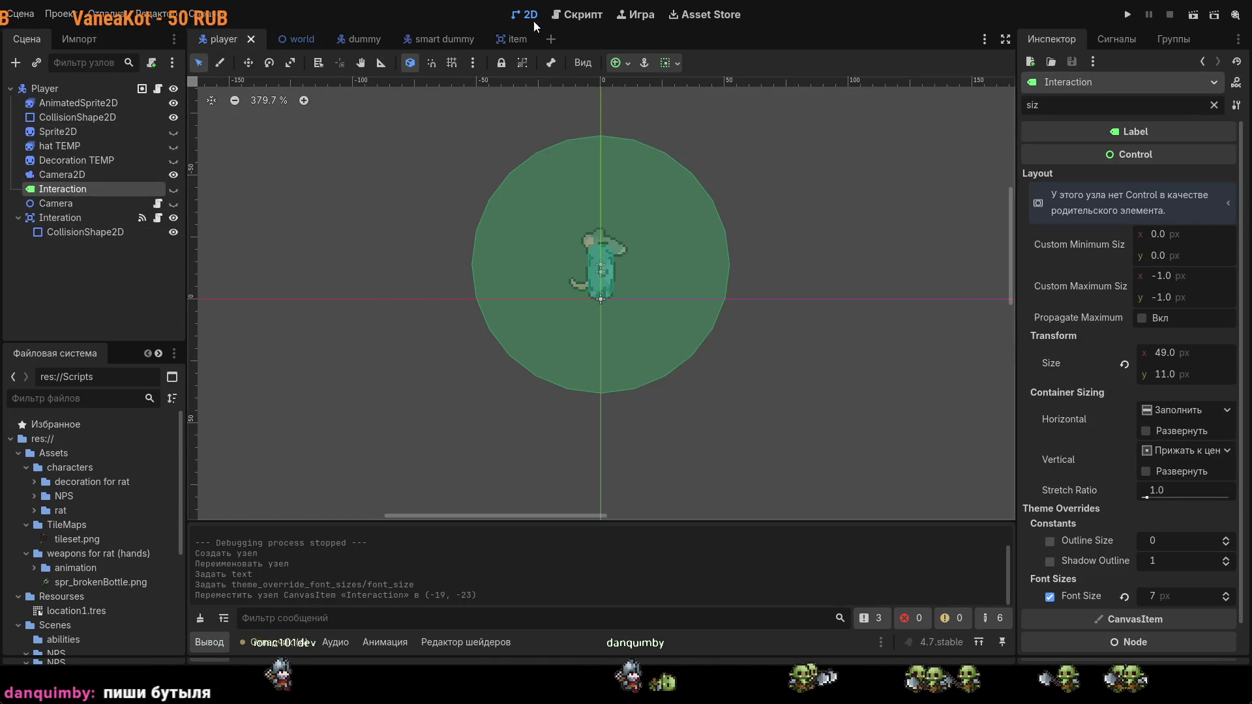
{"action": "left_click", "coordinate": [575, 15]}
{"action": "scroll", "coordinate": [561, 188], "scroll_direction": "up", "scroll_amount": 8}
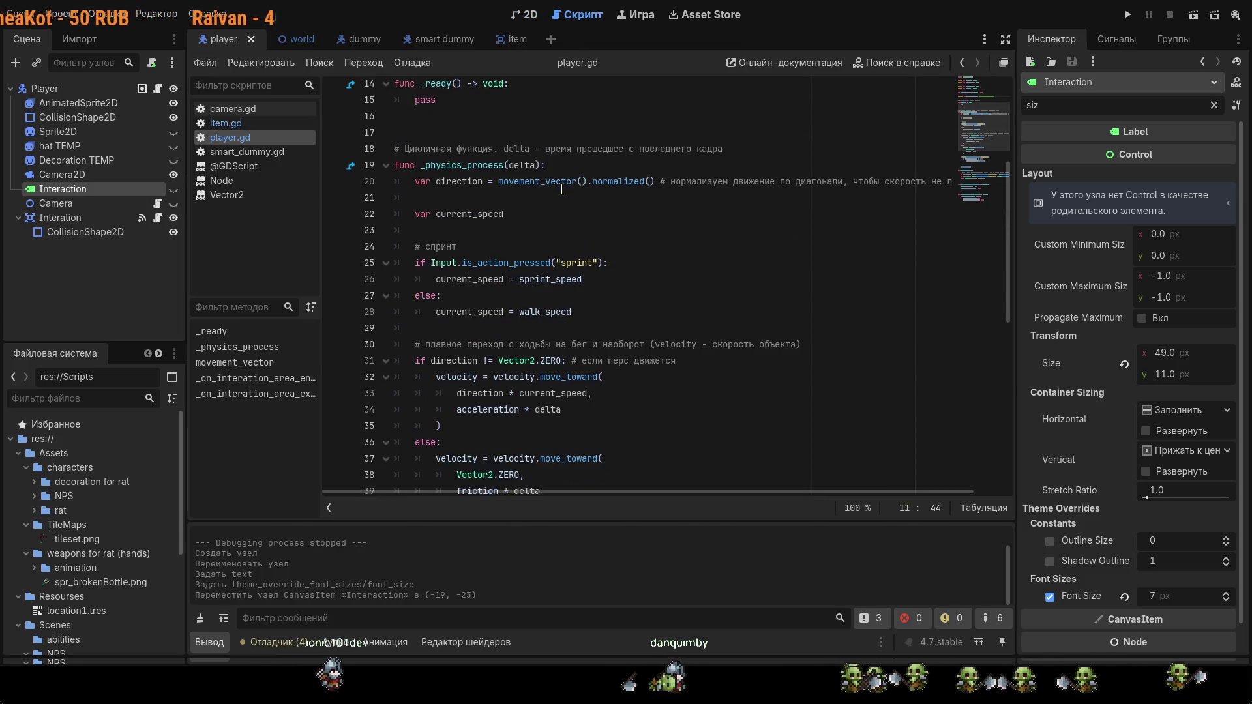
{"action": "double_click", "coordinate": [610, 251]}
{"action": "type", "text": "Ite"}
{"action": "type", "text": "m"}
{"action": "key", "text": "ctrl+s"}
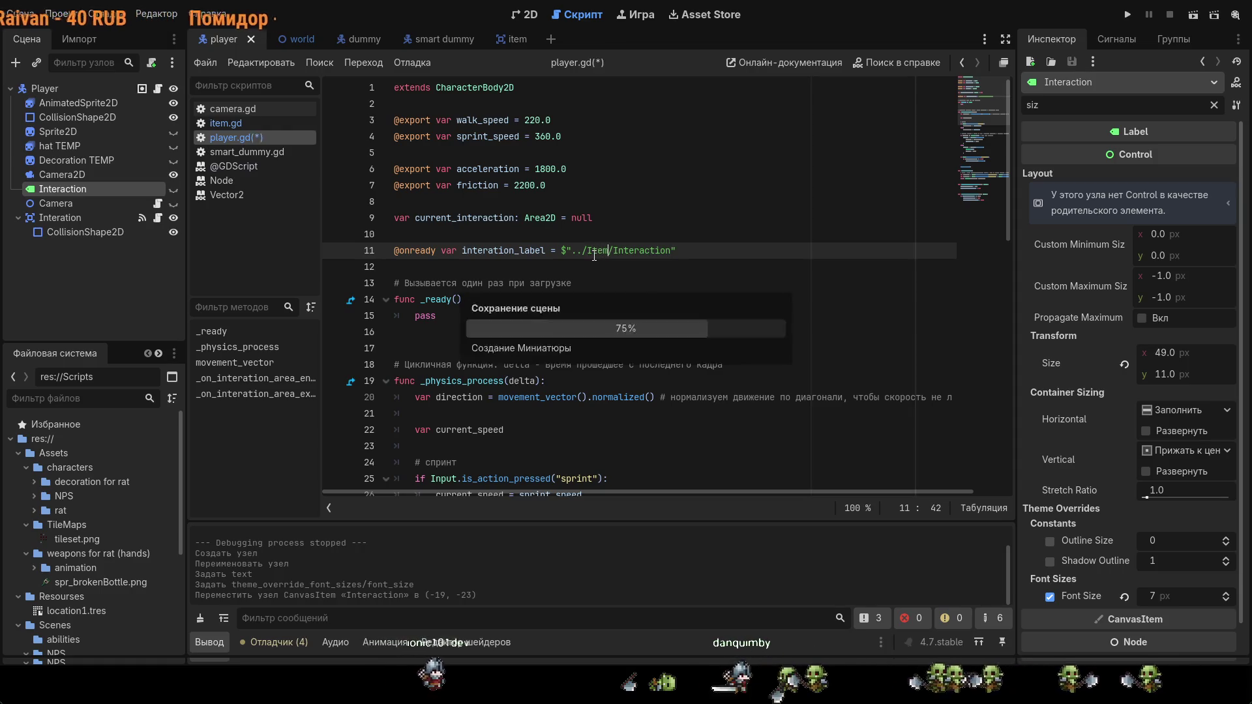
Step: Hide the item's Interaction label and run the game to test the prompt
{"action": "left_click", "coordinate": [483, 38]}
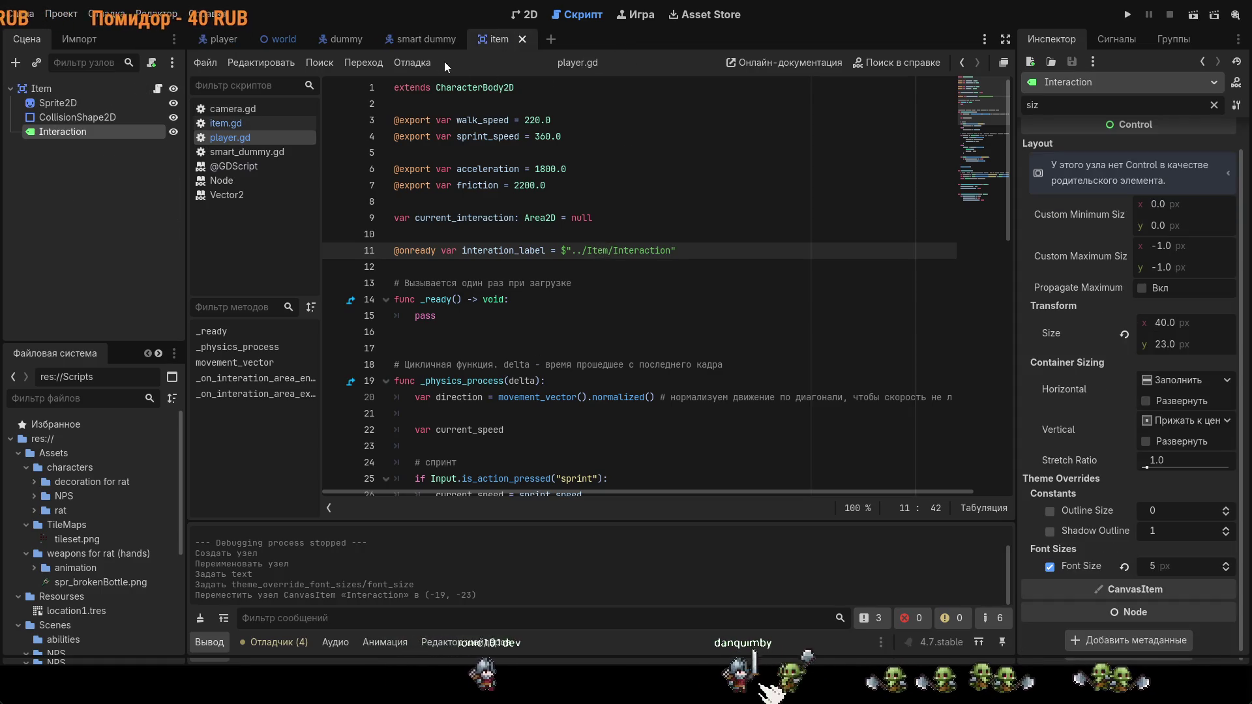
{"action": "left_click", "coordinate": [173, 132]}
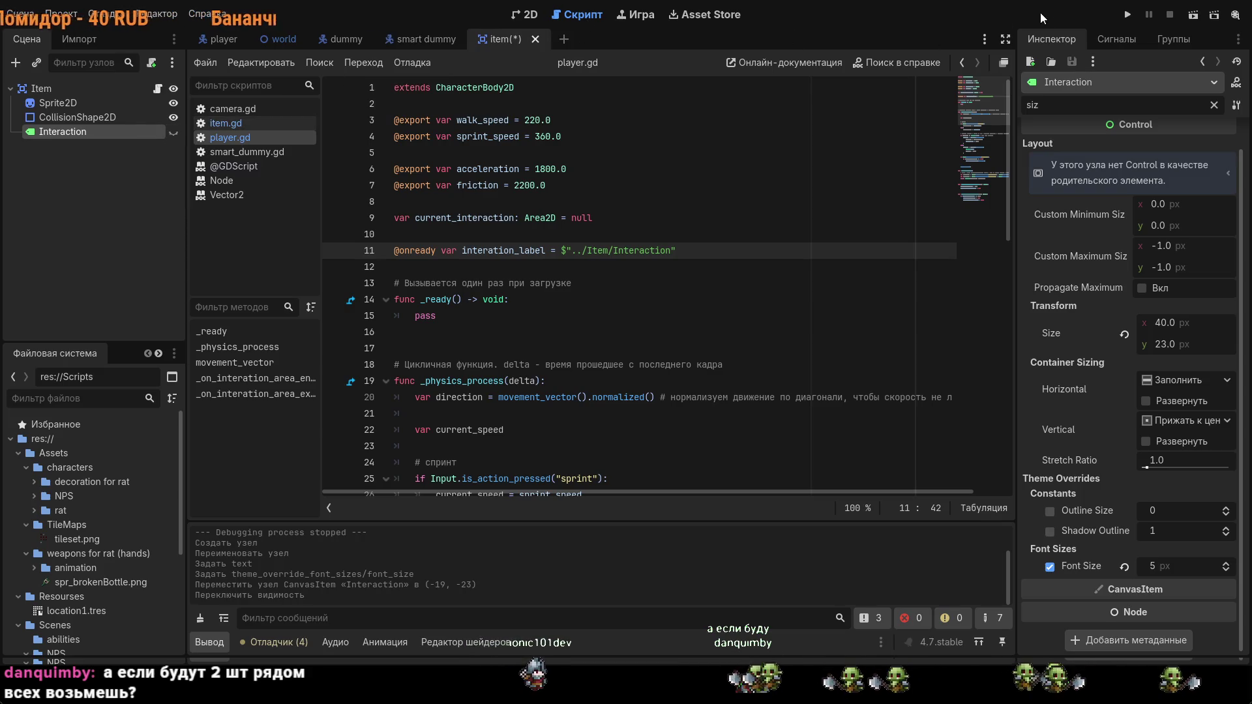
{"action": "left_click", "coordinate": [1128, 14]}
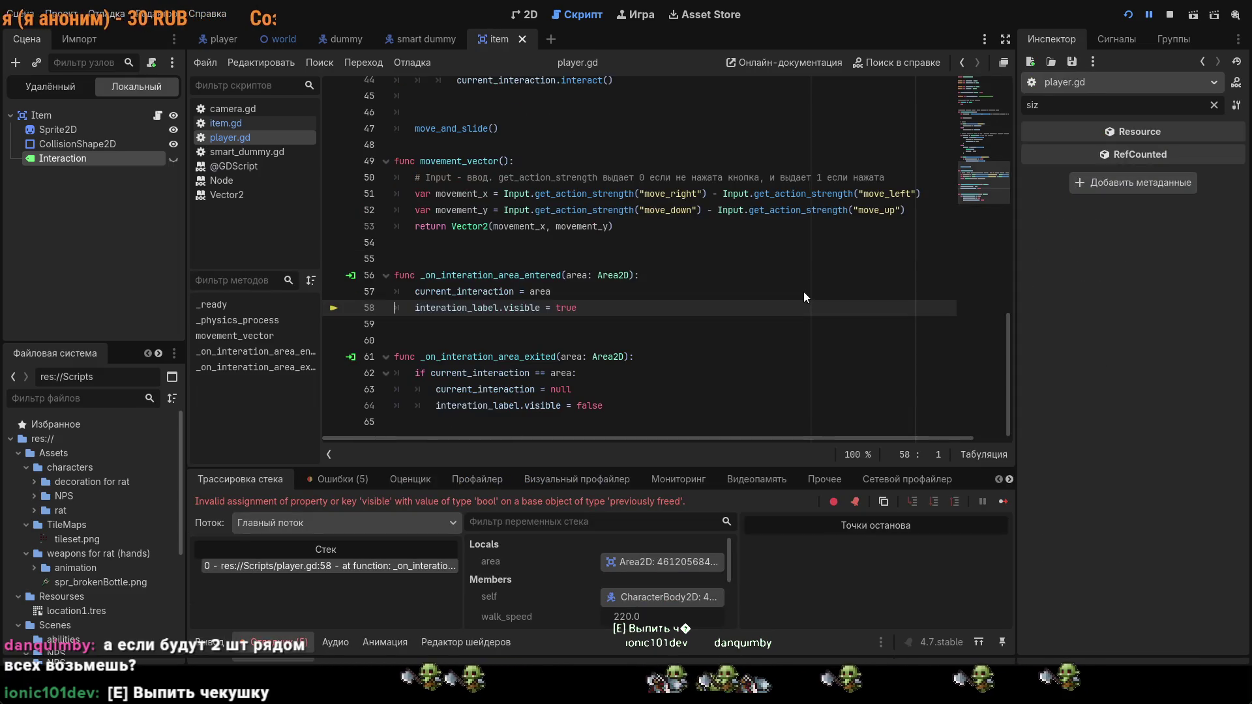
Step: Stop the run crashed at line 58, undo the stray 'ds' typing, and return to the 2D view
{"action": "type", "text": "ds"}
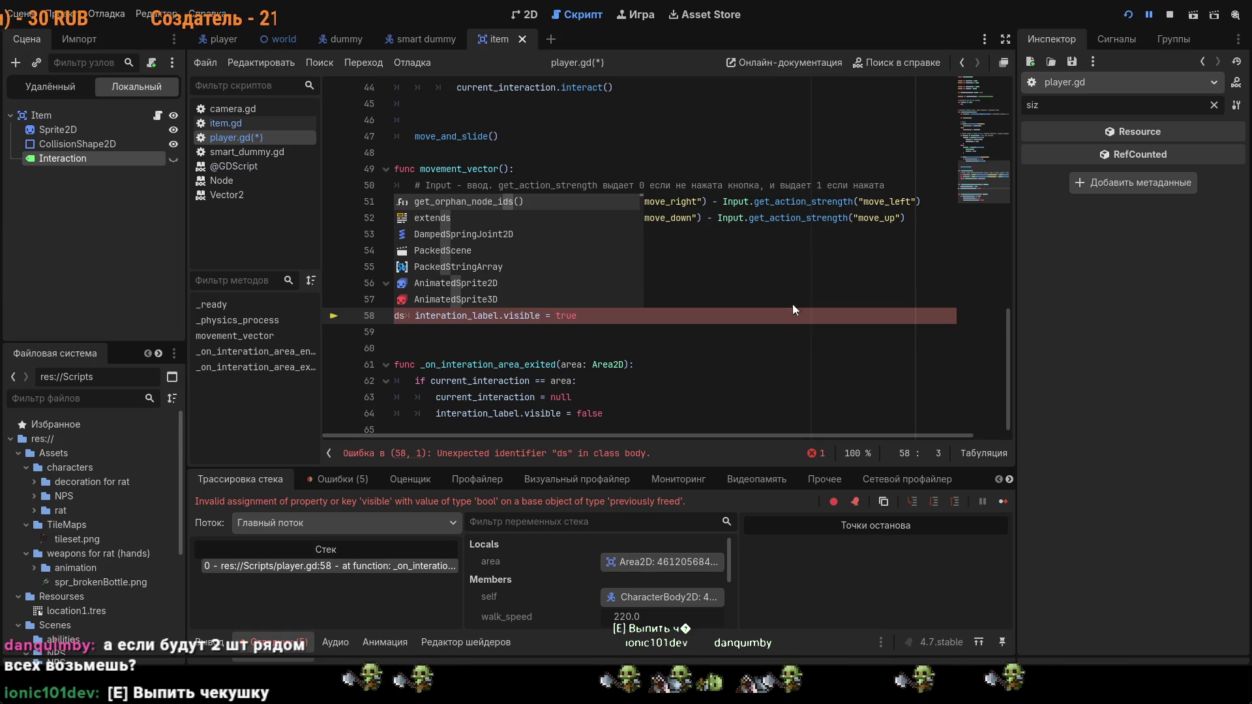
{"action": "left_click", "coordinate": [1169, 15]}
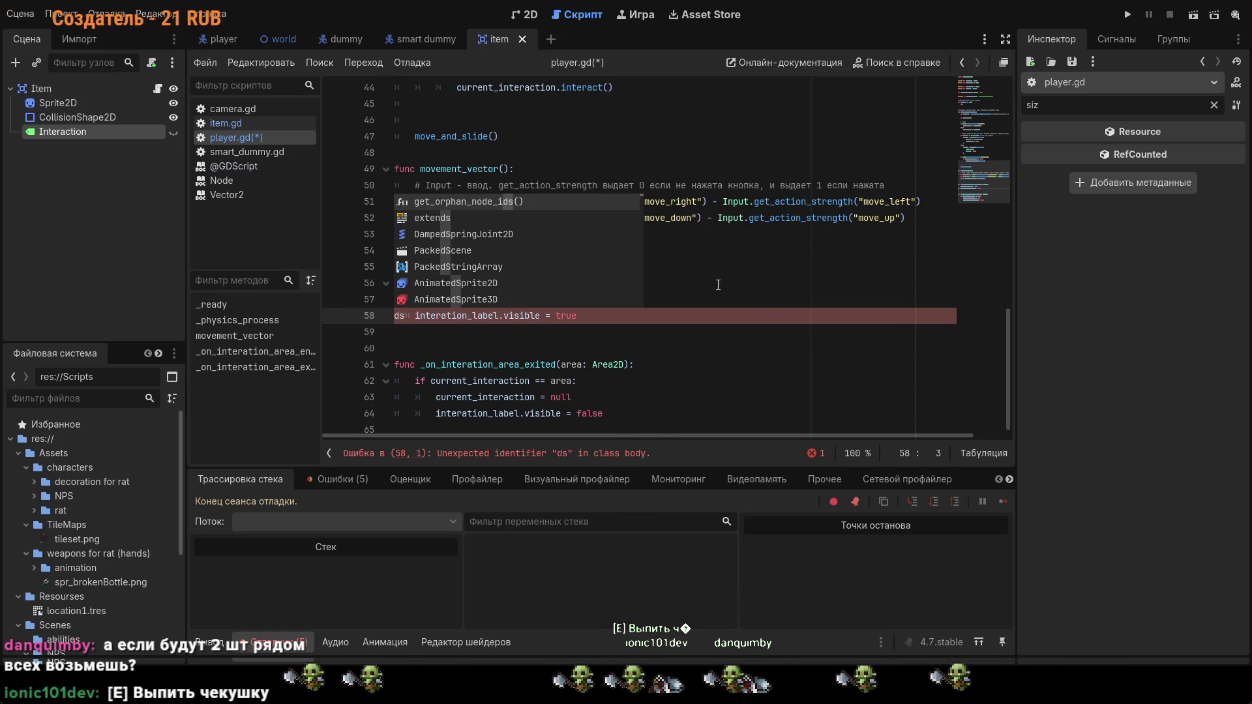
{"action": "key", "text": "ctrl+z"}
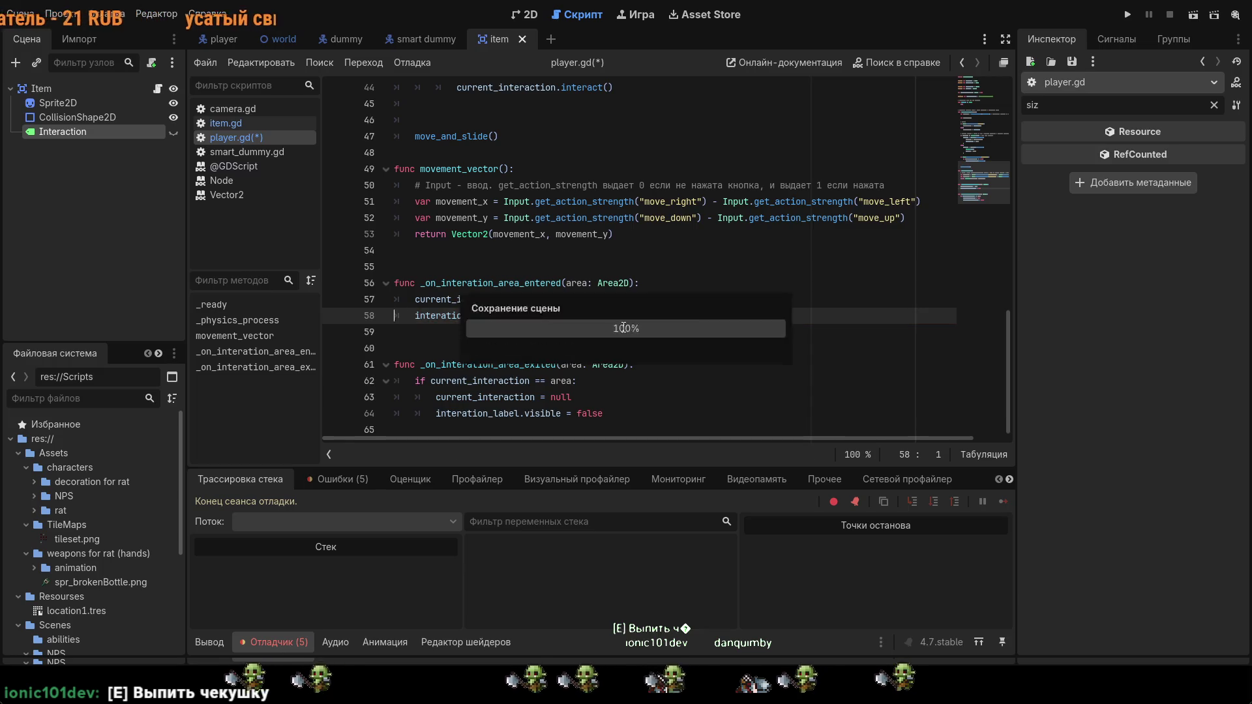
{"action": "left_click", "coordinate": [523, 15]}
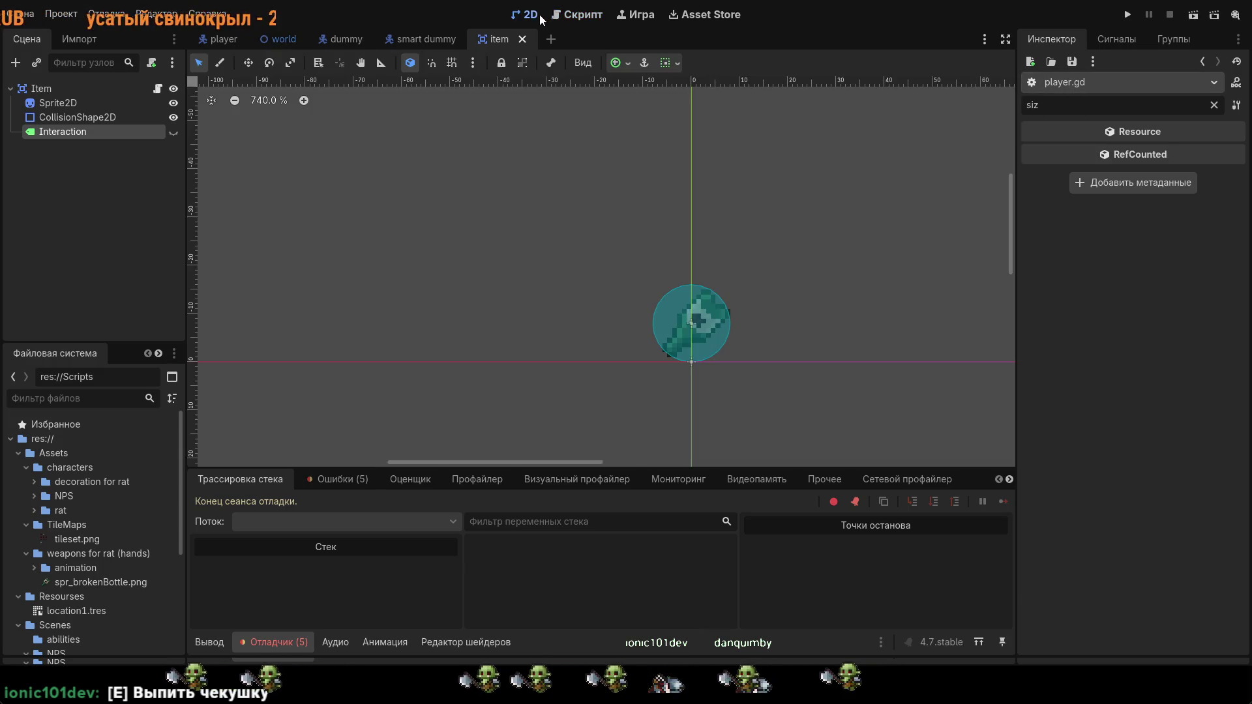
{"action": "key", "text": "F5"}
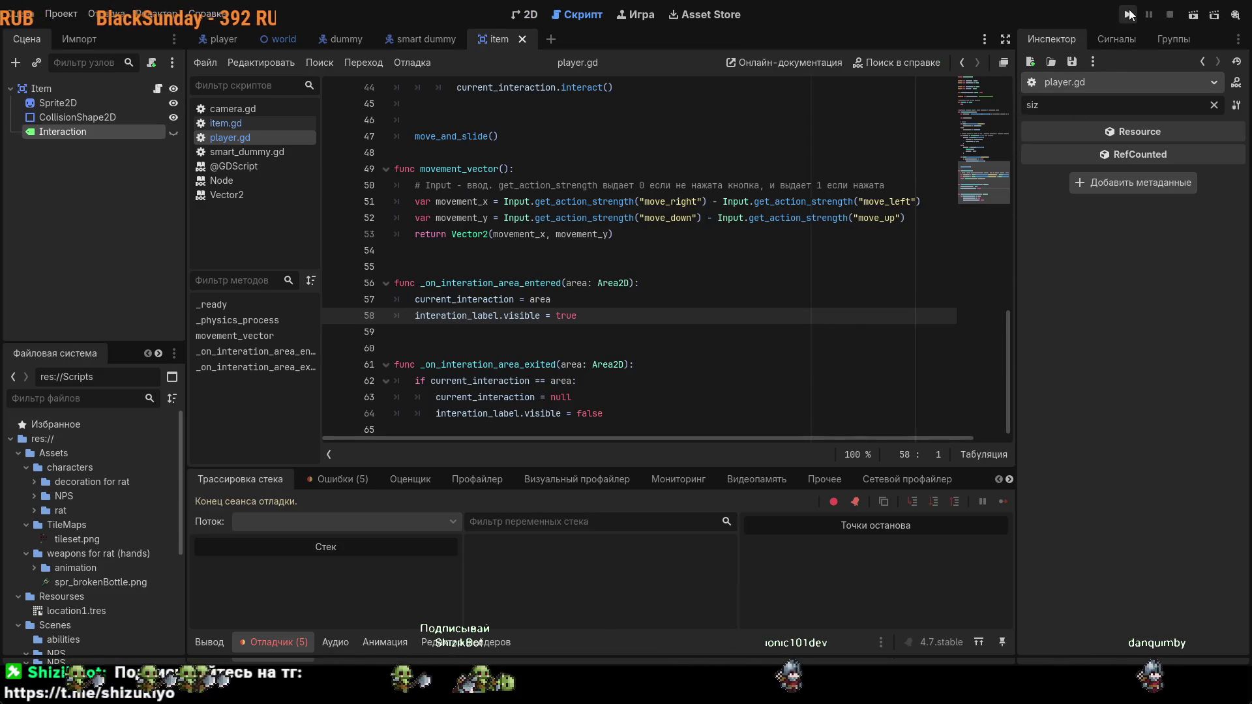
{"action": "key", "text": "F8"}
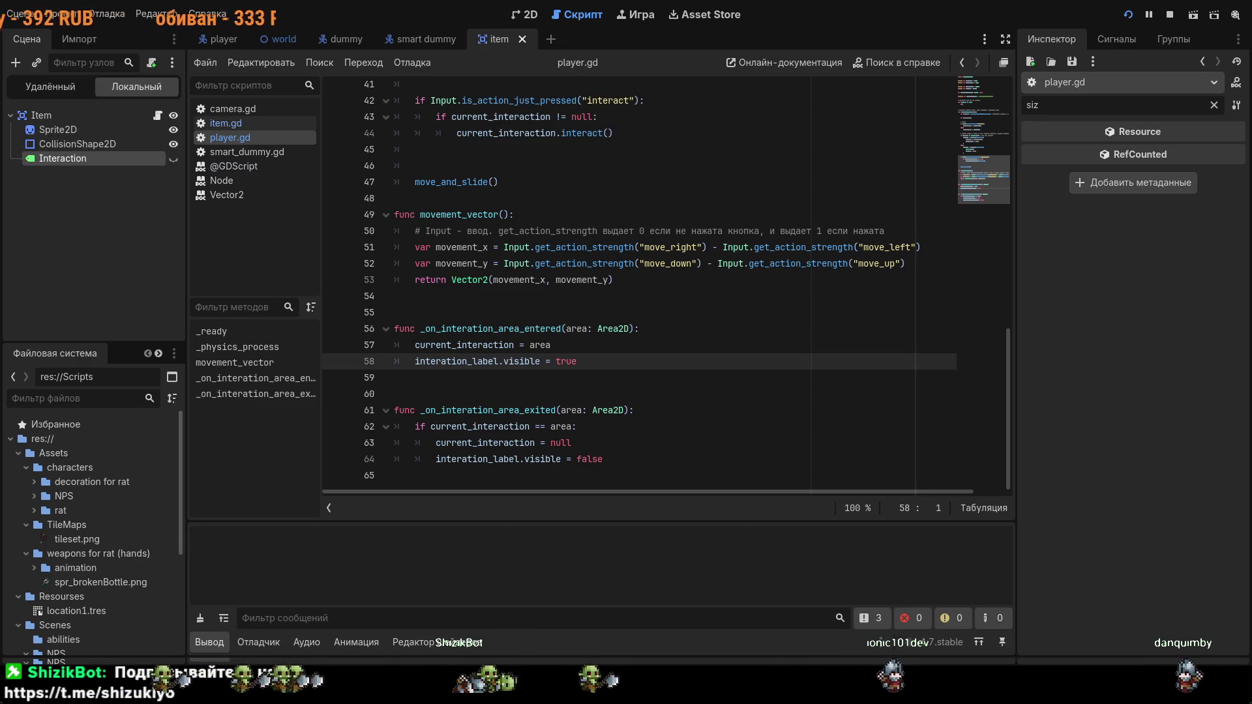
{"action": "type", "text": "dddddddd"}
{"action": "left_click", "coordinate": [1128, 17]}
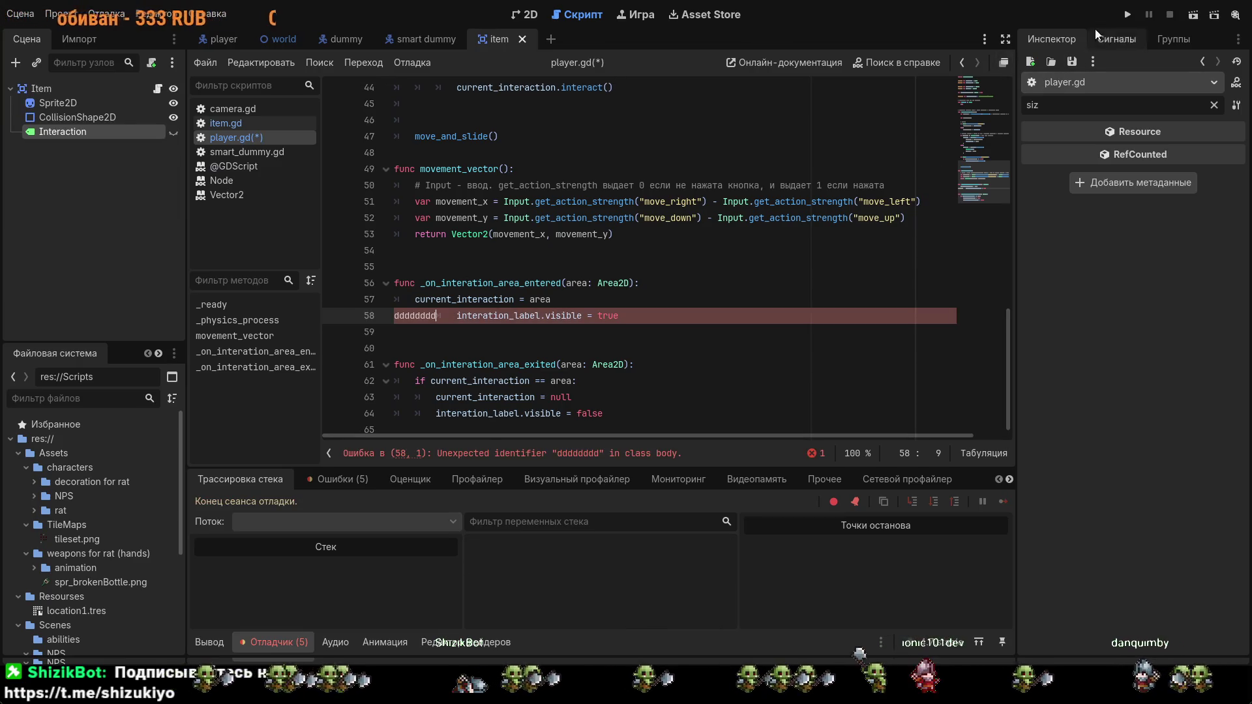
{"action": "type", "text": "w"}
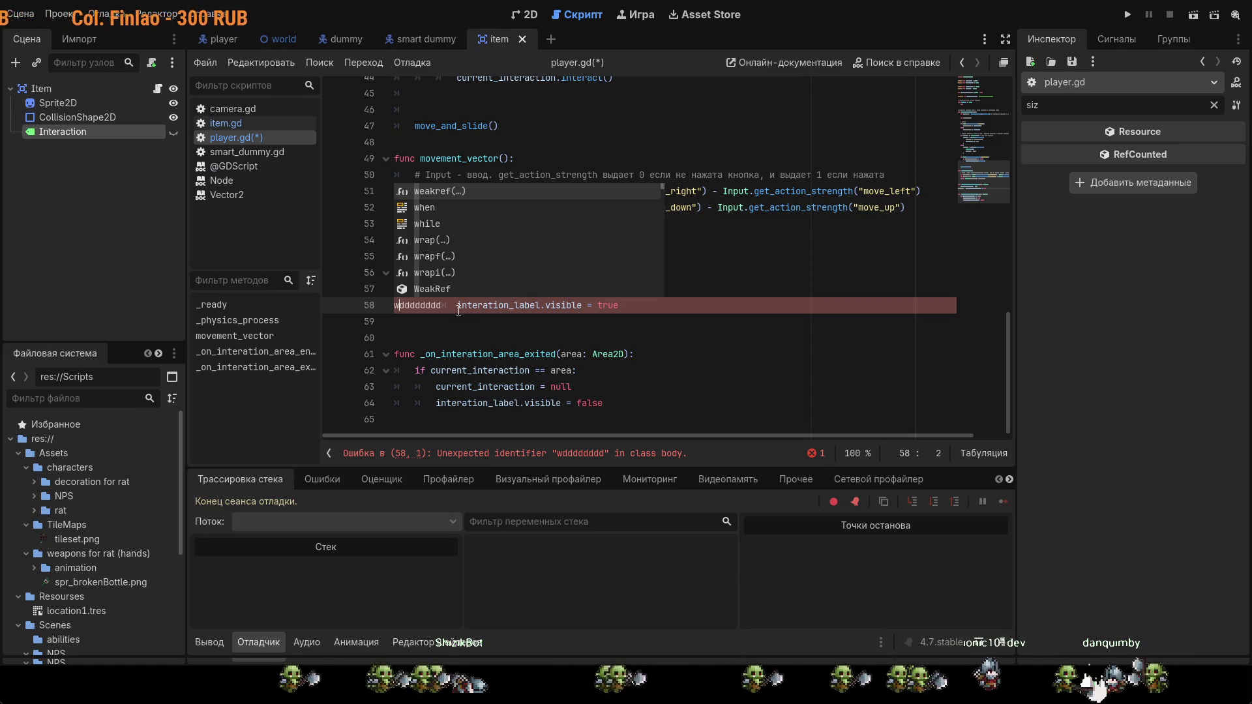
{"action": "left_click_drag", "start_coordinate": [441, 305], "coordinate": [415, 306]}
{"action": "key", "text": "BackSpace"}
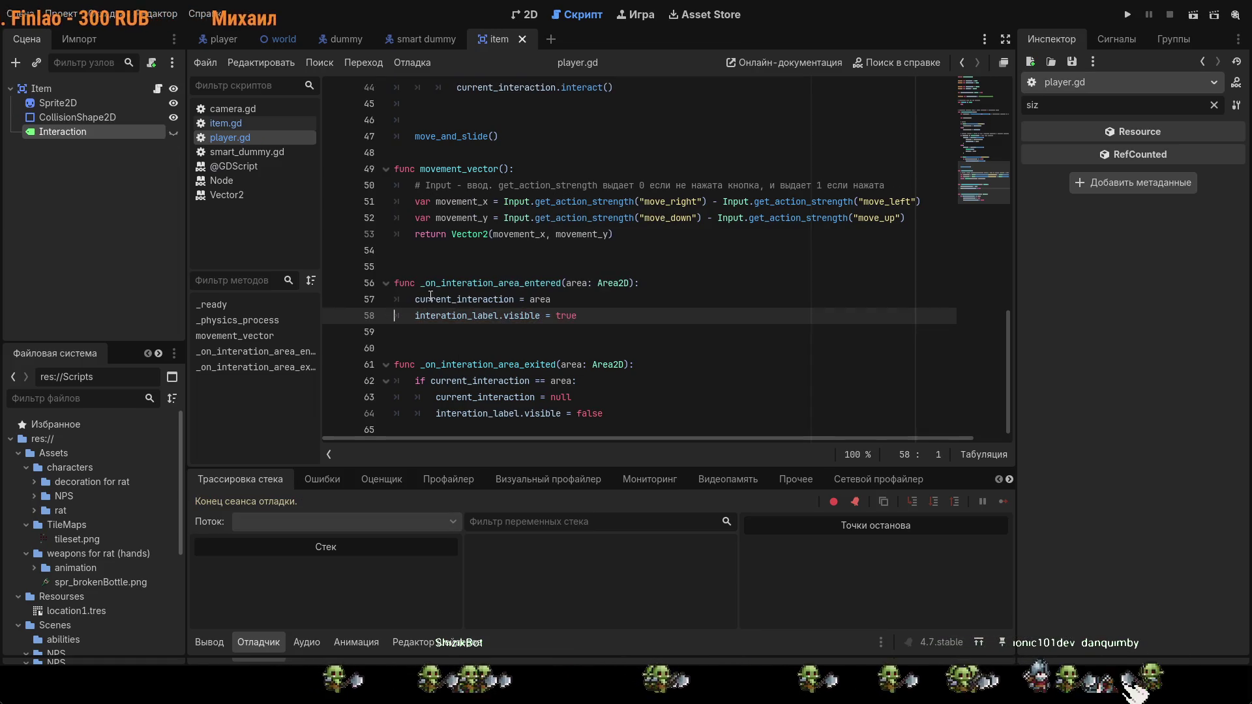
{"action": "left_click", "coordinate": [1127, 14]}
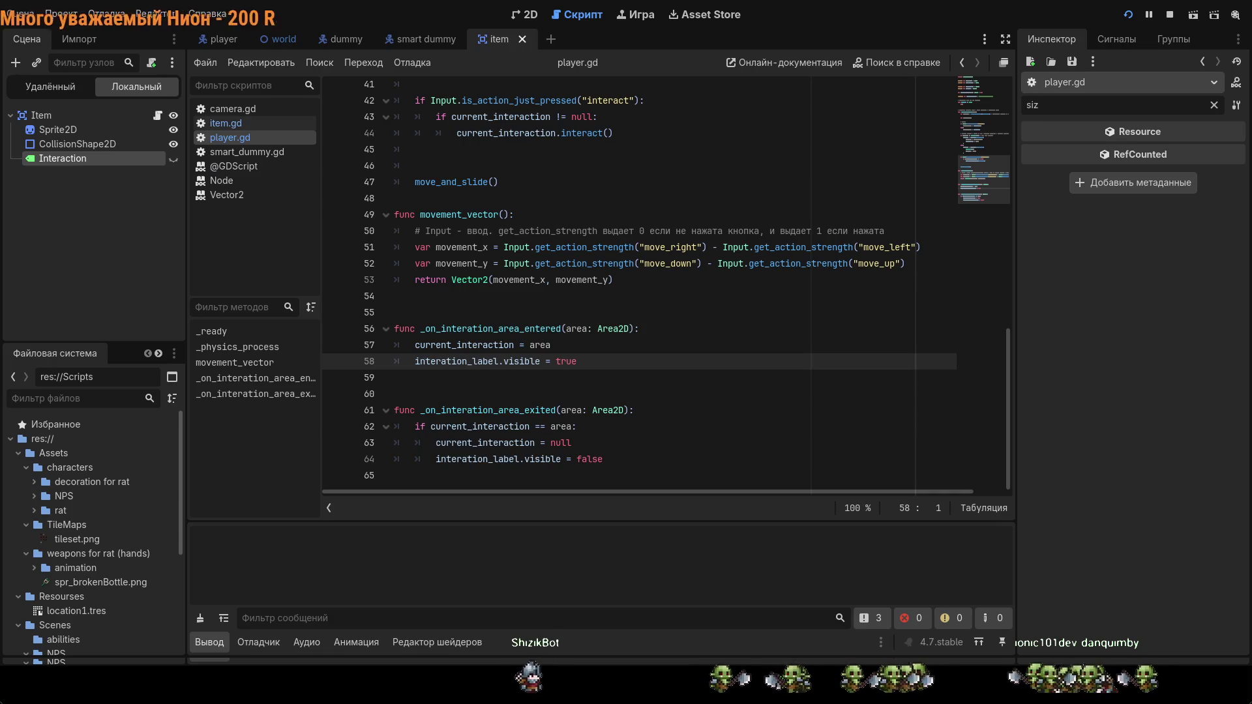
Step: Stop the game with F8 and select part of the node path on line 11
{"action": "key", "text": "F8"}
{"action": "scroll", "coordinate": [597, 235], "scroll_direction": "up", "scroll_amount": 13}
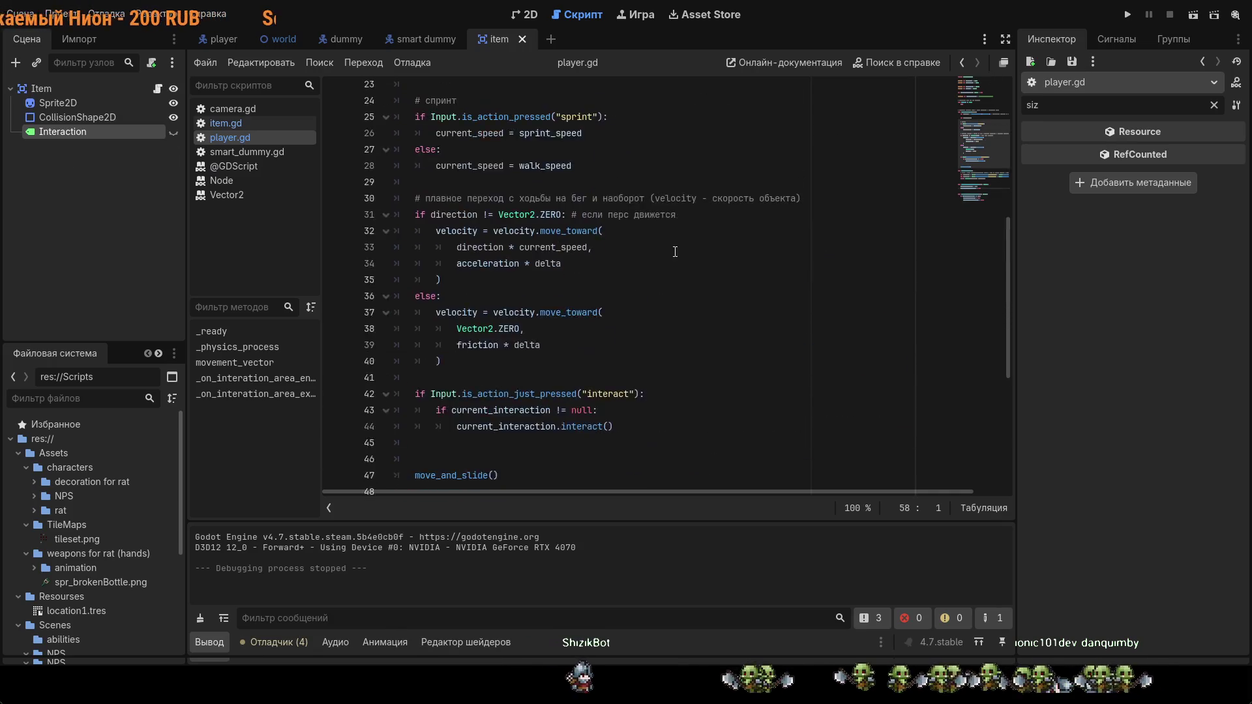
{"action": "left_click_drag", "start_coordinate": [605, 253], "coordinate": [592, 260]}
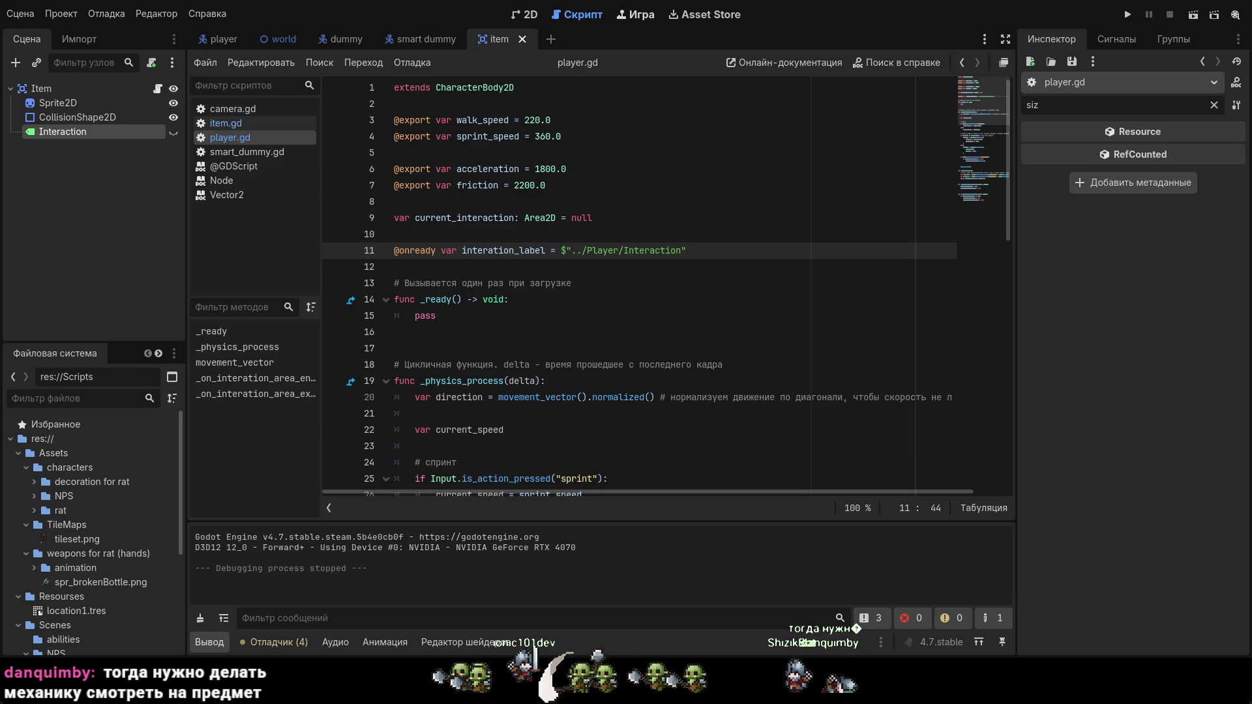
Step: Scroll player.gd down to the area handlers and inspect lines 57–58
{"action": "scroll", "coordinate": [598, 277], "scroll_direction": "down", "scroll_amount": 13}
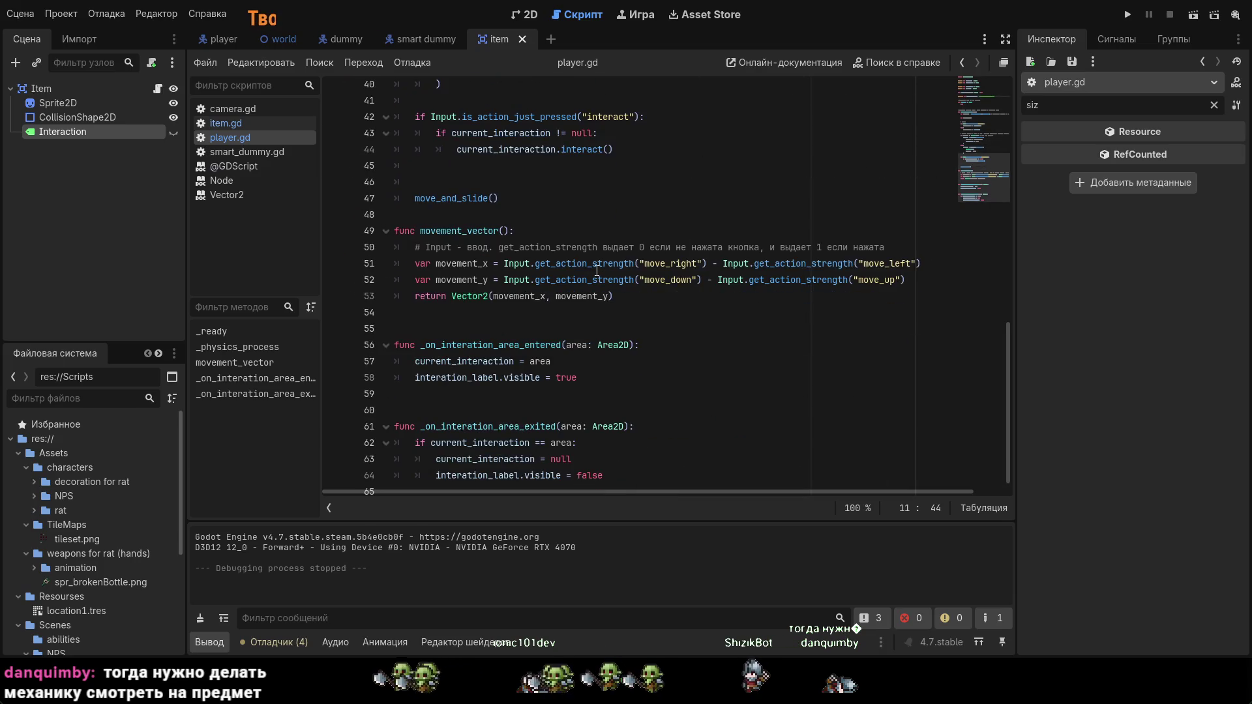
{"action": "scroll", "coordinate": [597, 270], "scroll_direction": "down", "scroll_amount": 1}
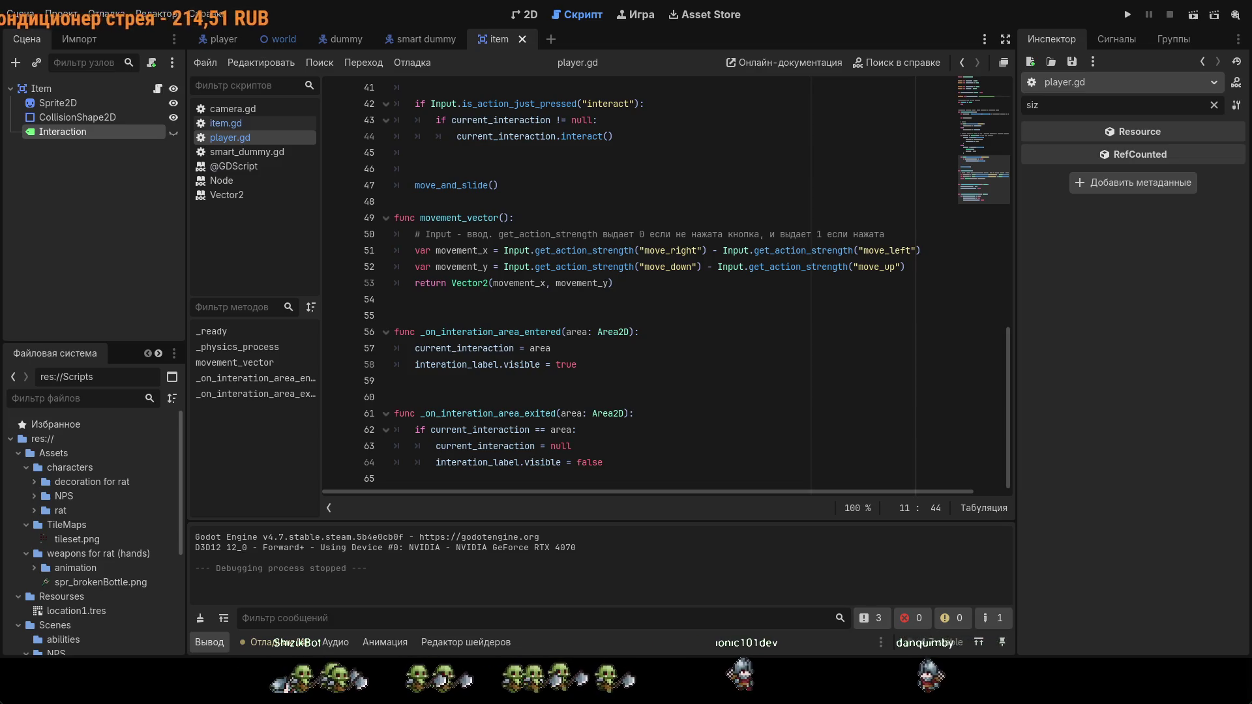
{"action": "scroll", "coordinate": [573, 351], "scroll_direction": "up", "scroll_amount": 5}
{"action": "scroll", "coordinate": [573, 350], "scroll_direction": "down", "scroll_amount": 5}
{"action": "left_click", "coordinate": [573, 397]}
{"action": "left_click", "coordinate": [573, 350]}
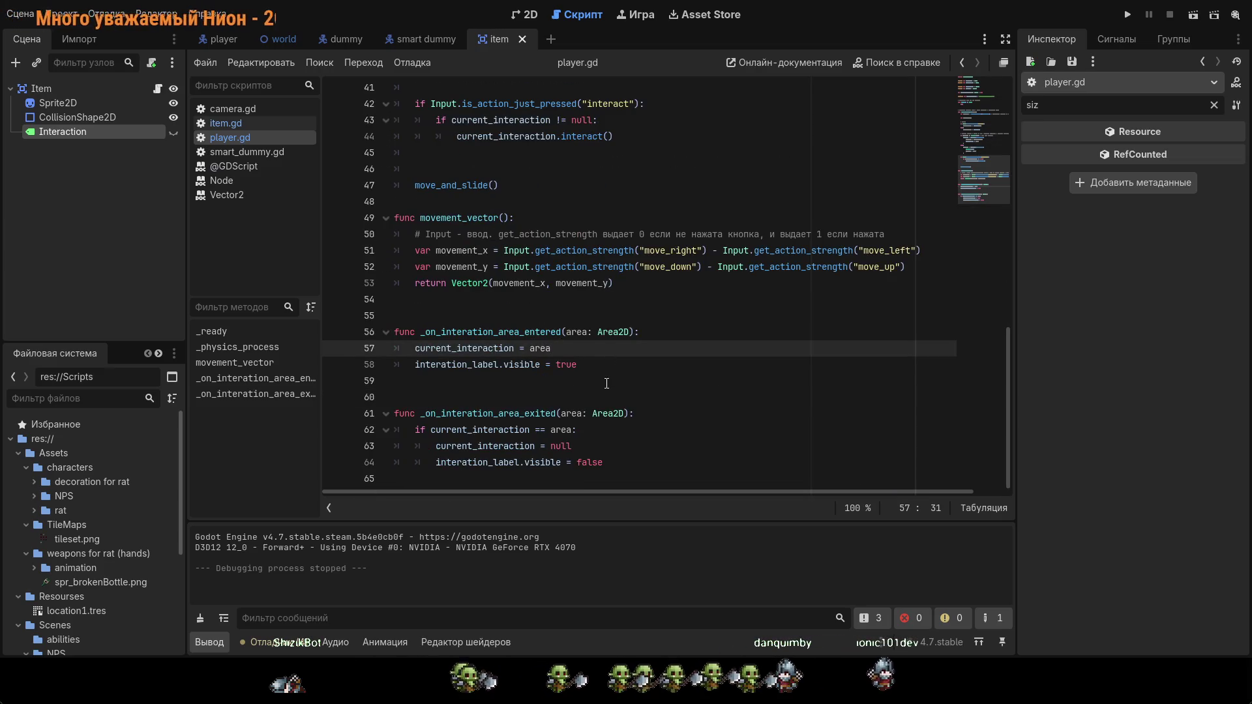
{"action": "left_click", "coordinate": [592, 371]}
{"action": "key", "text": "Up"}
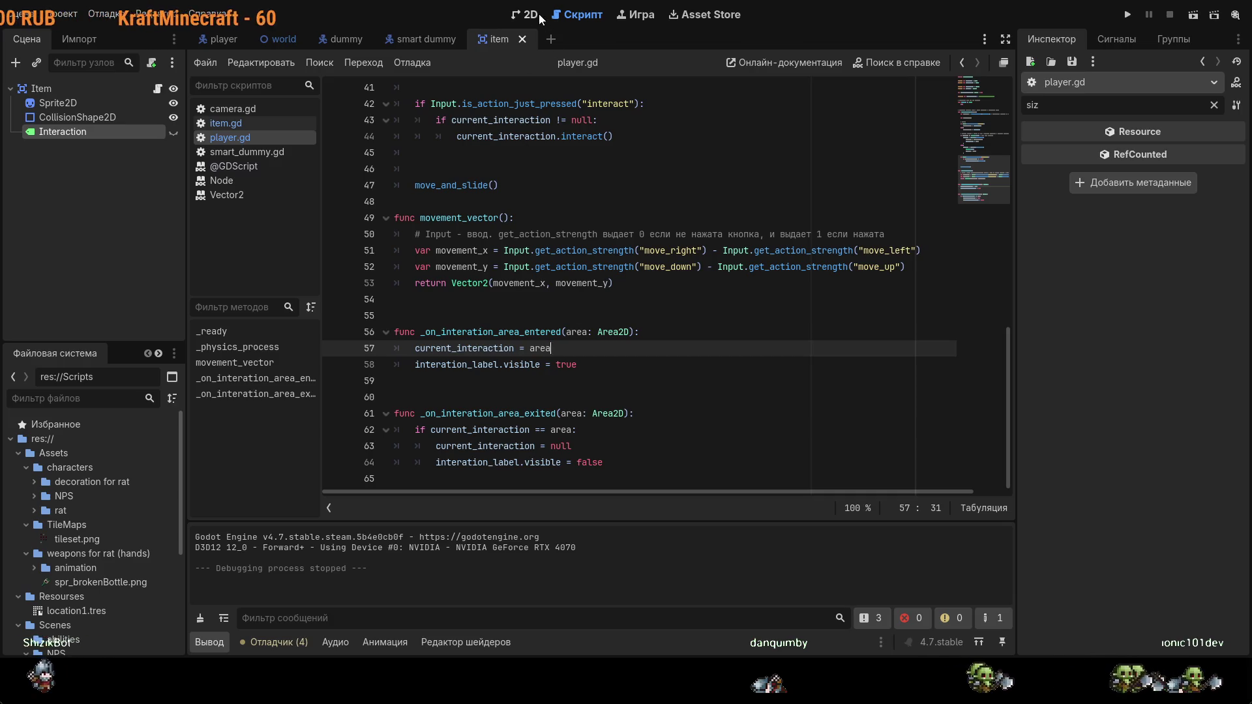
Step: View the item scene in 2D, toggle the Interaction label on and off, then return to player.gd
{"action": "left_click", "coordinate": [536, 16]}
{"action": "left_click", "coordinate": [173, 132]}
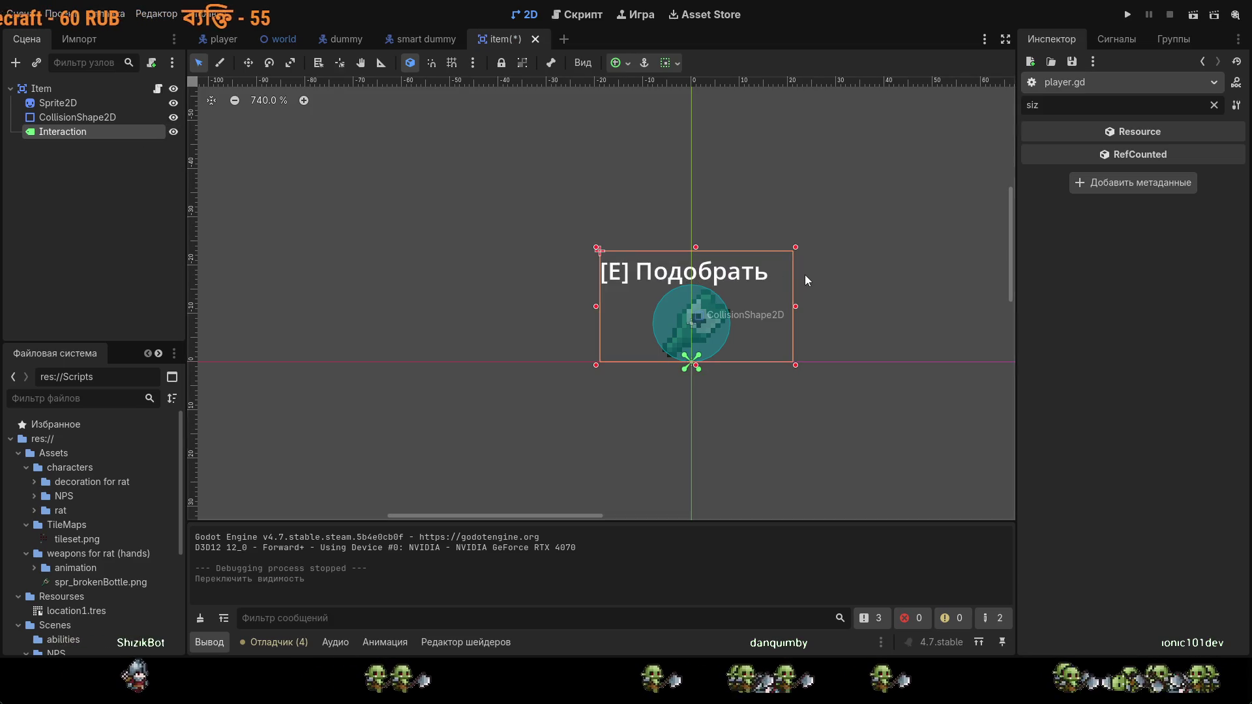
{"action": "left_click", "coordinate": [174, 132]}
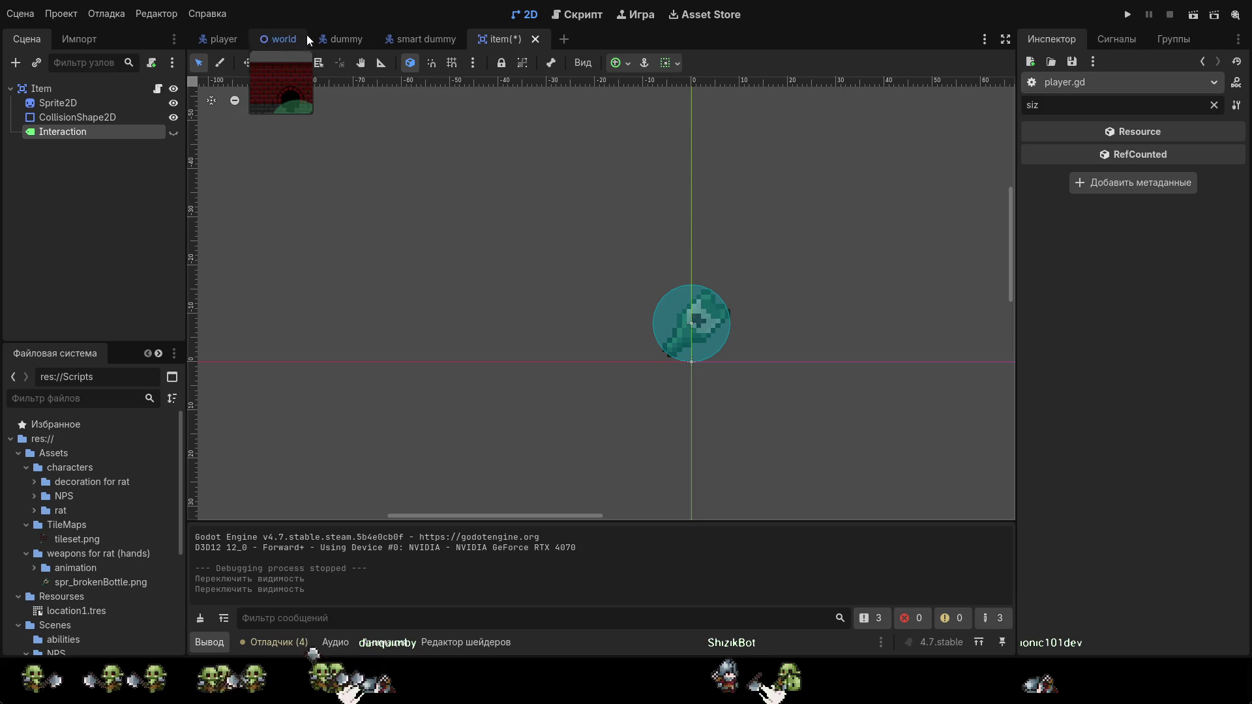
{"action": "left_click", "coordinate": [567, 14]}
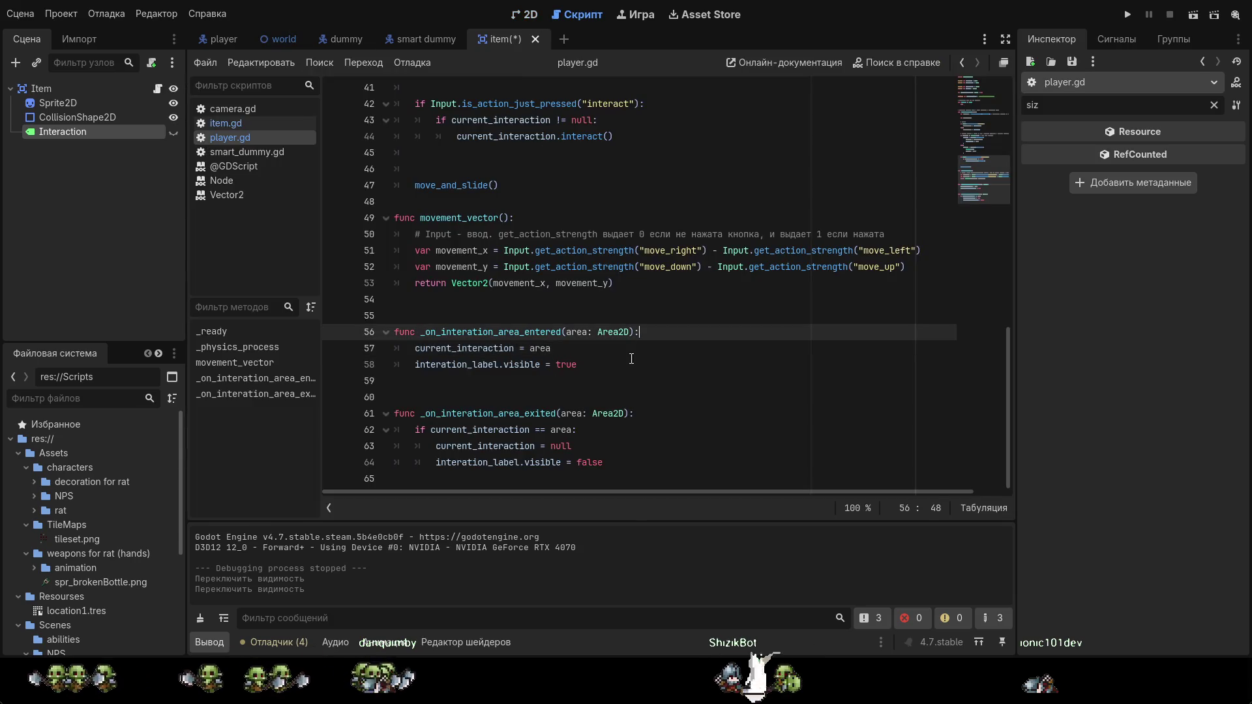
Step: Insert a new line after current_interaction = area and type nearby_interactable.ap
{"action": "key", "text": "Return"}
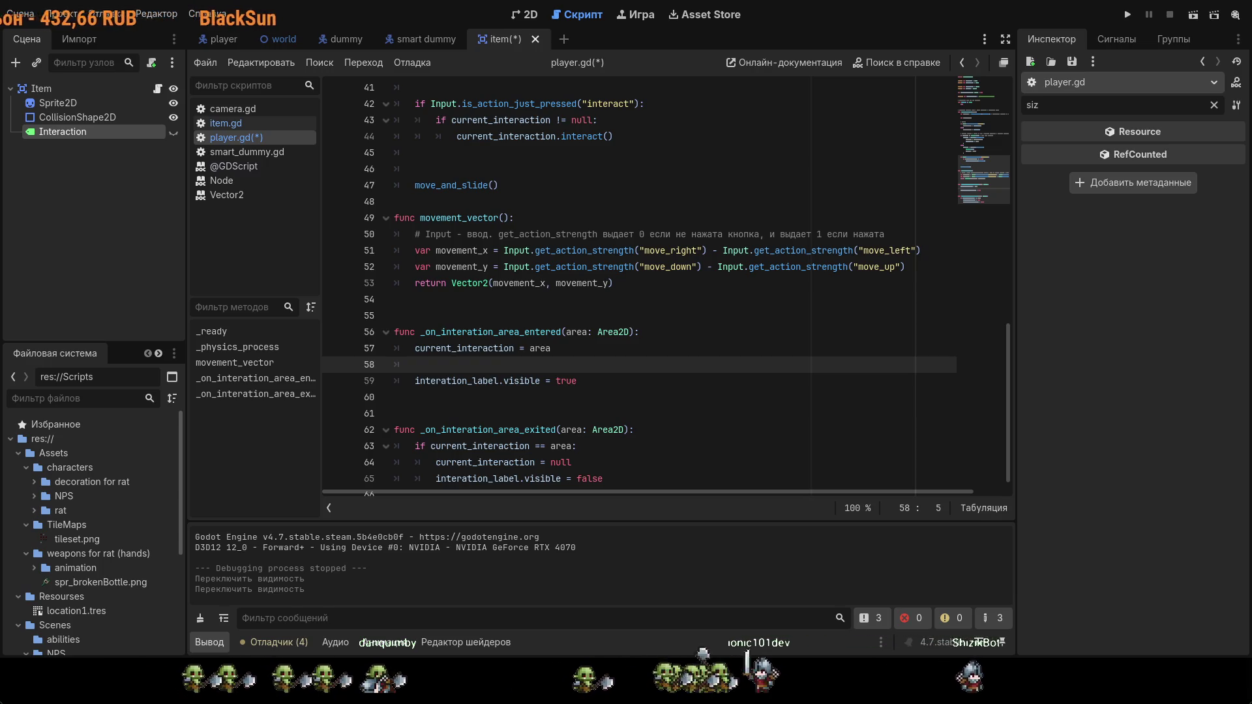
{"action": "type", "text": "nearby"}
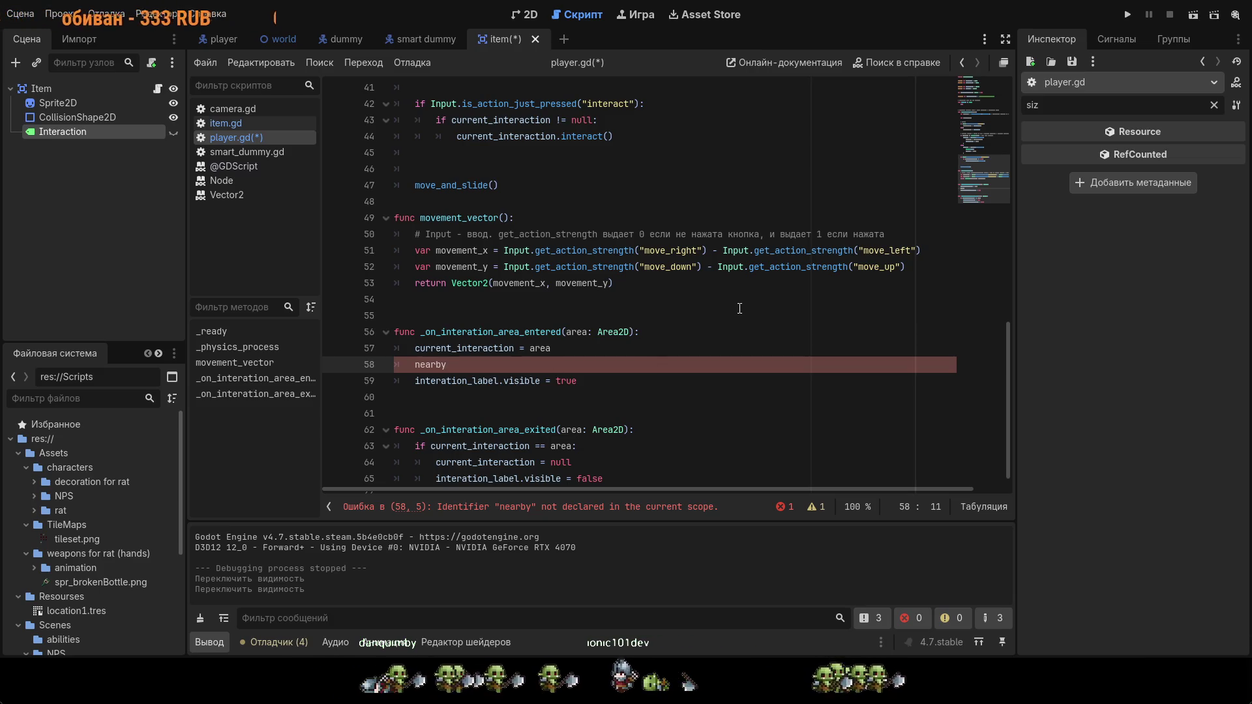
{"action": "type", "text": "_i"}
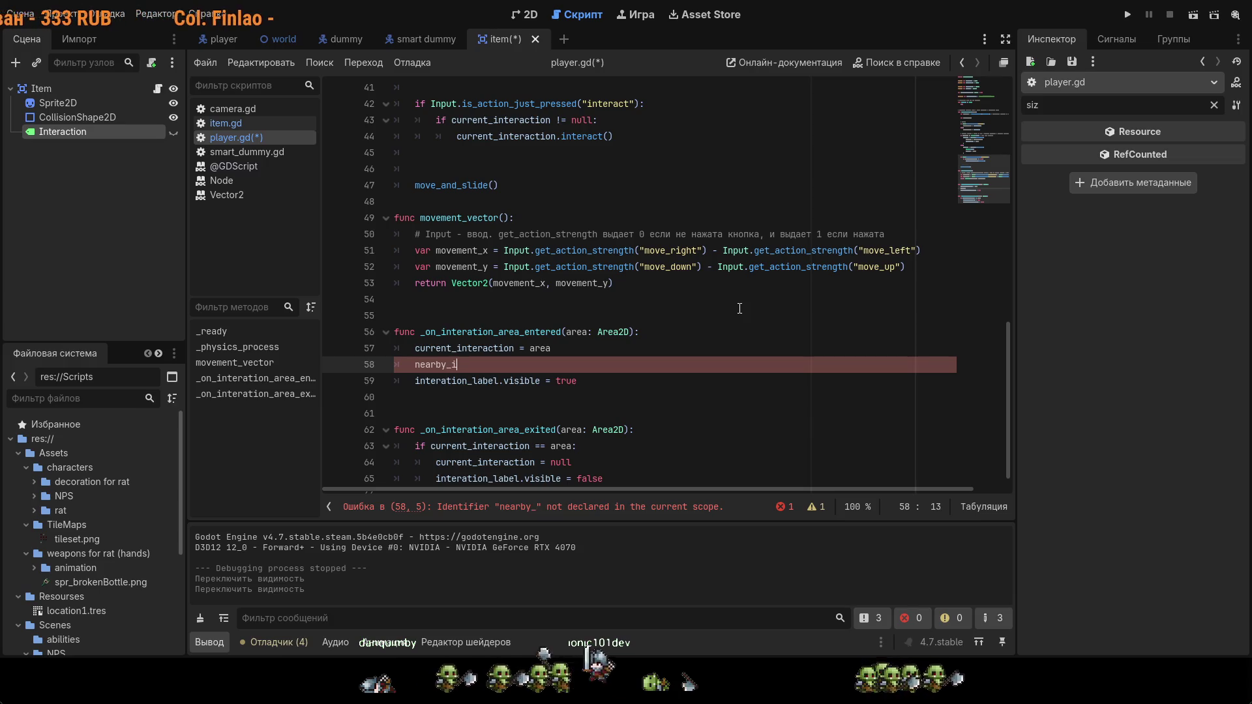
{"action": "type", "text": "ntera"}
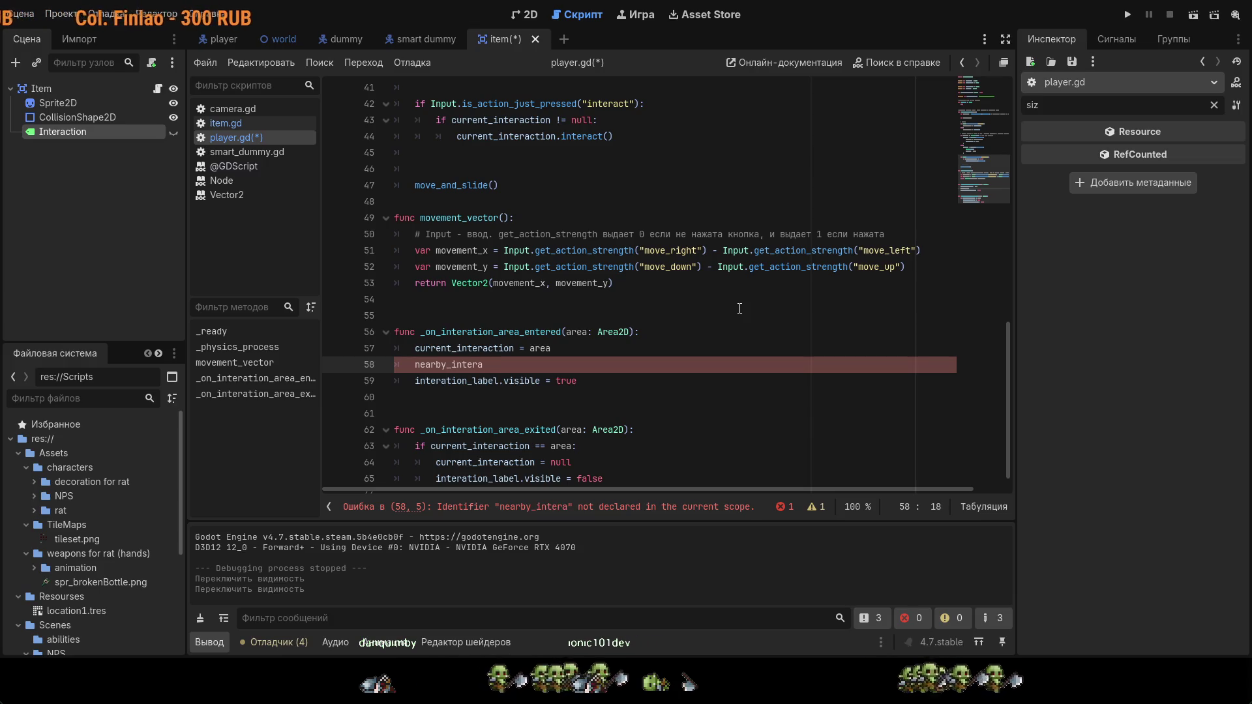
{"action": "type", "text": "ct"}
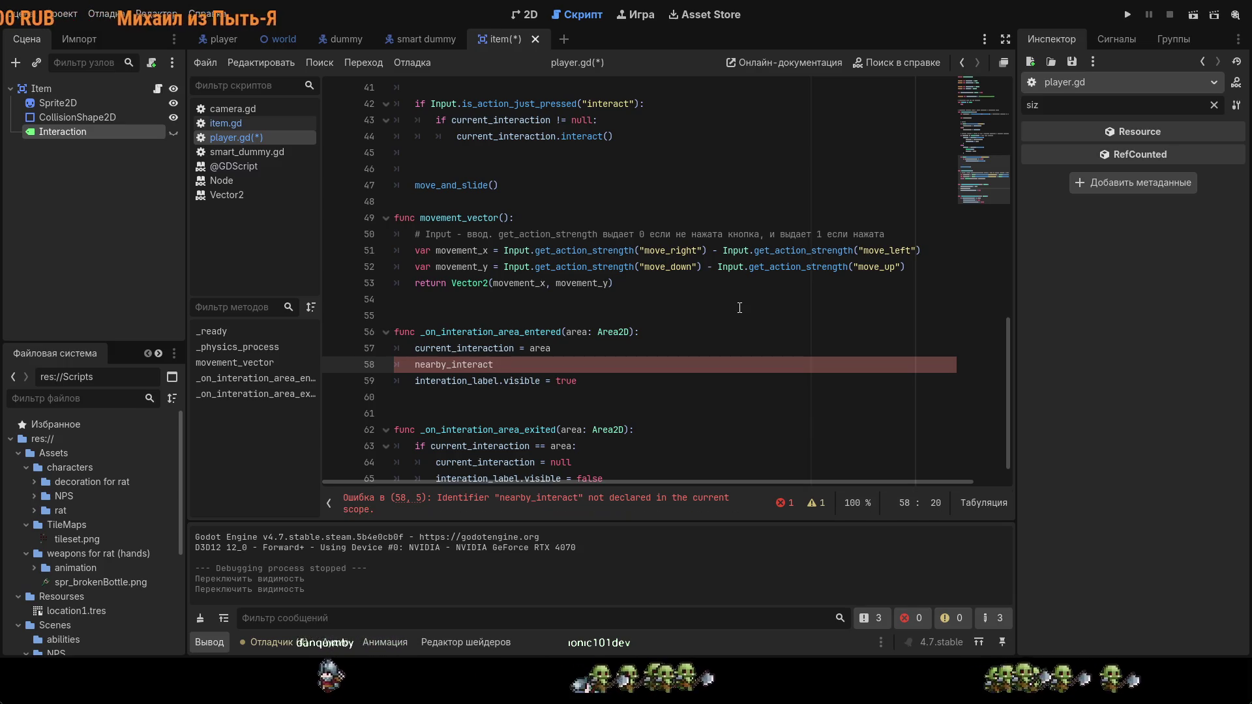
{"action": "type", "text": "able"}
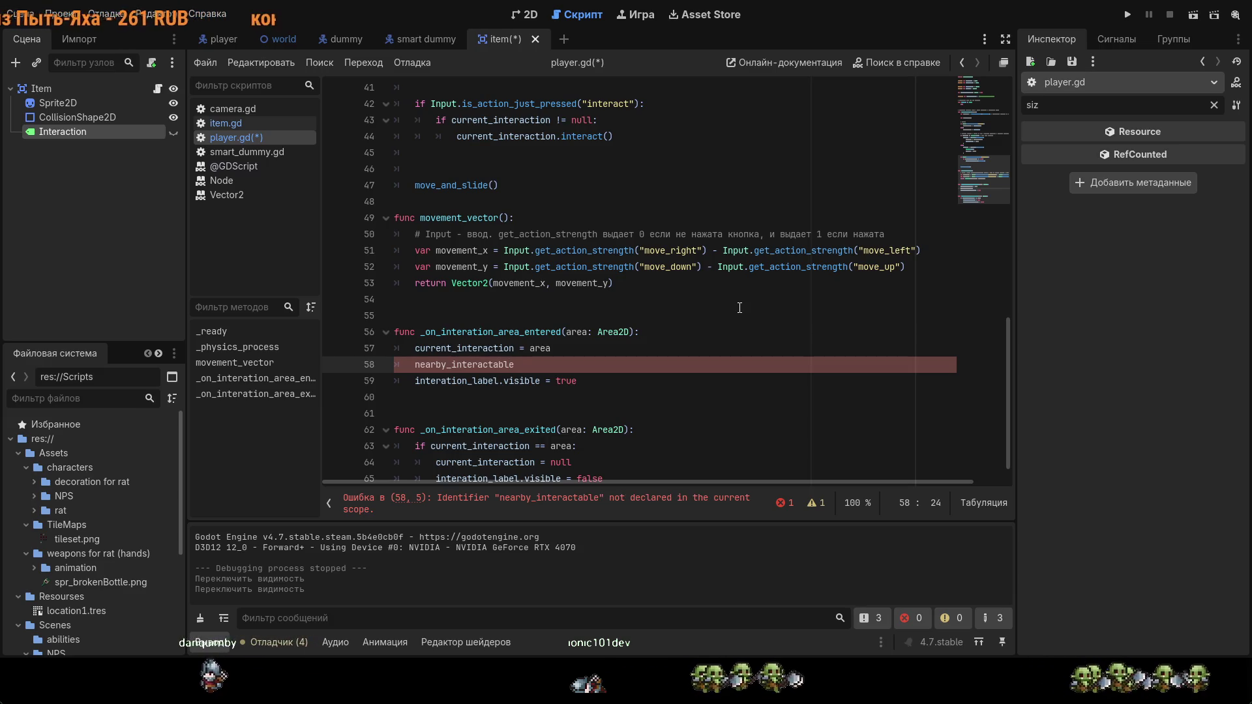
{"action": "type", "text": ".ap"}
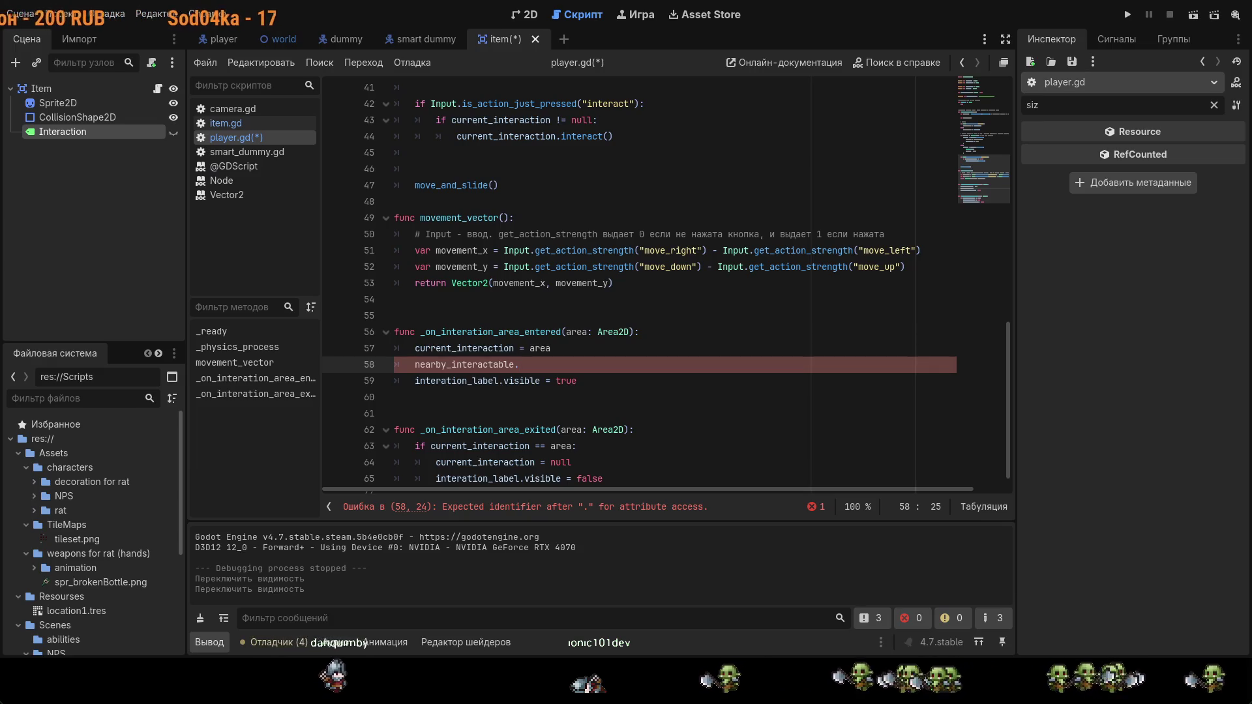
{"action": "scroll", "coordinate": [505, 273], "scroll_direction": "up", "scroll_amount": 13}
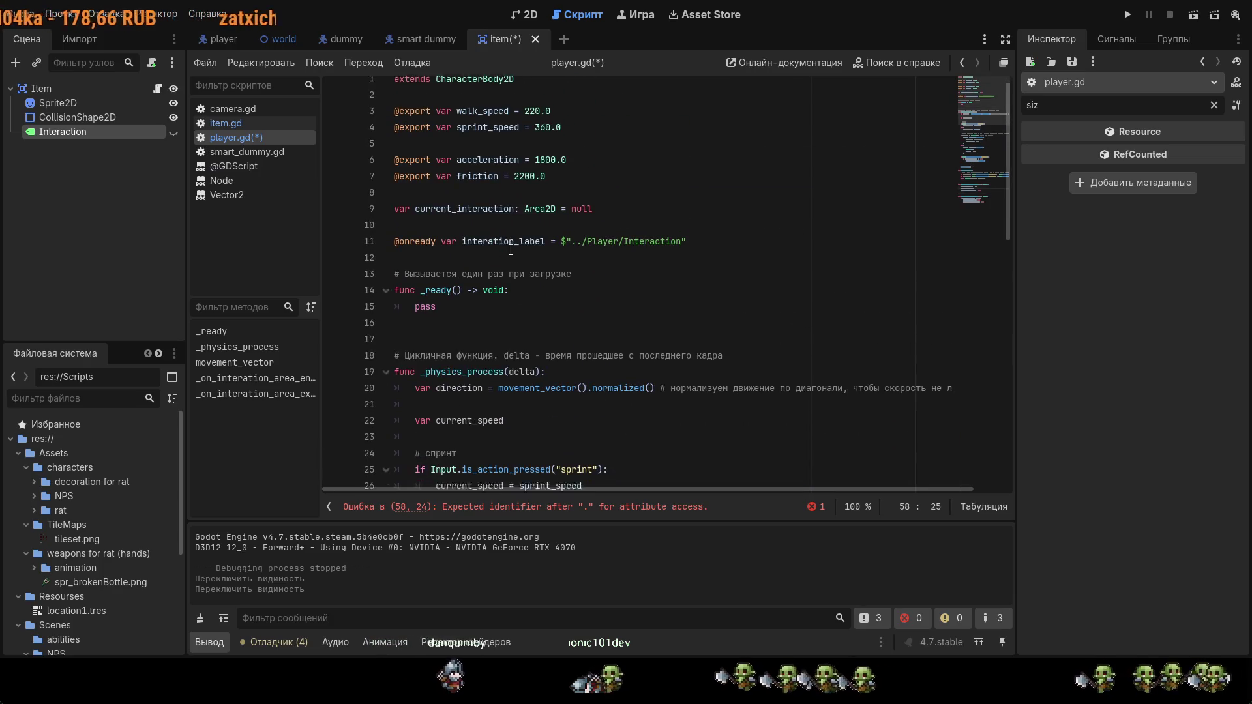
Step: Add a line 10 declaring var nearby_interactable below the current_interaction declaration
{"action": "scroll", "coordinate": [505, 272], "scroll_direction": "down", "scroll_amount": 13}
{"action": "left_click_drag", "start_coordinate": [517, 384], "coordinate": [415, 384]}
{"action": "scroll", "coordinate": [561, 329], "scroll_direction": "up", "scroll_amount": 6}
{"action": "scroll", "coordinate": [561, 330], "scroll_direction": "up", "scroll_amount": 7}
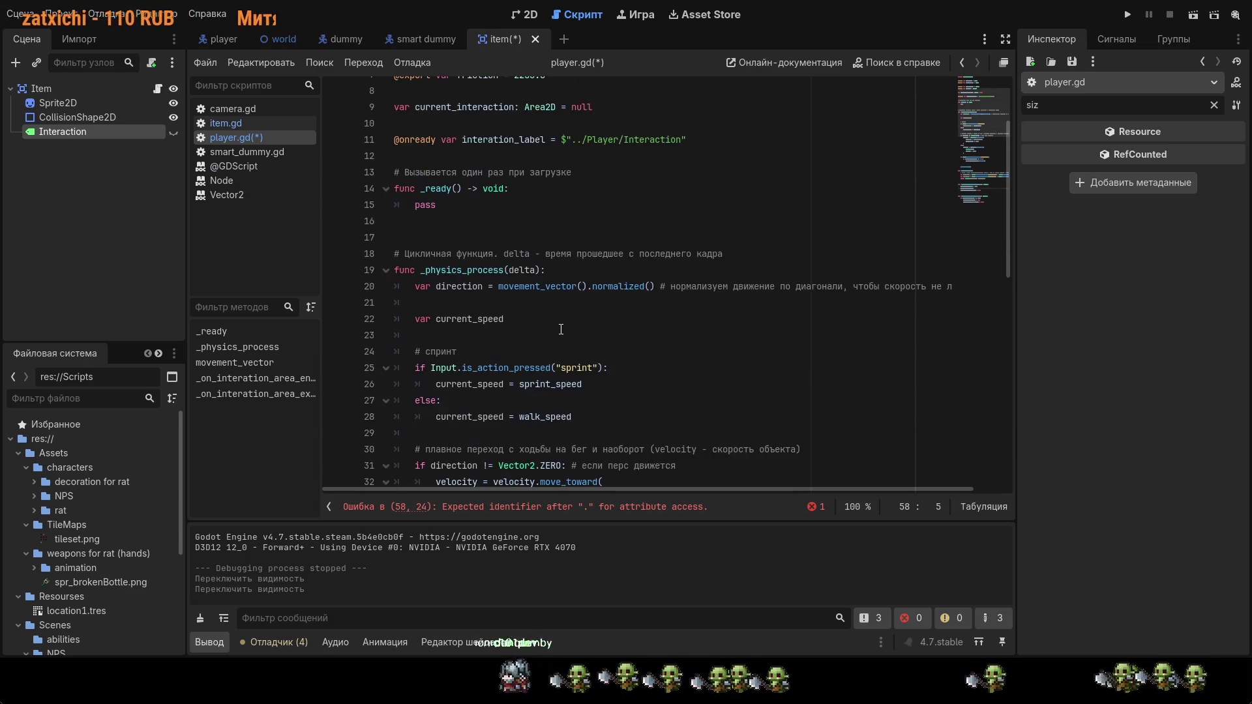
{"action": "left_click", "coordinate": [601, 221]}
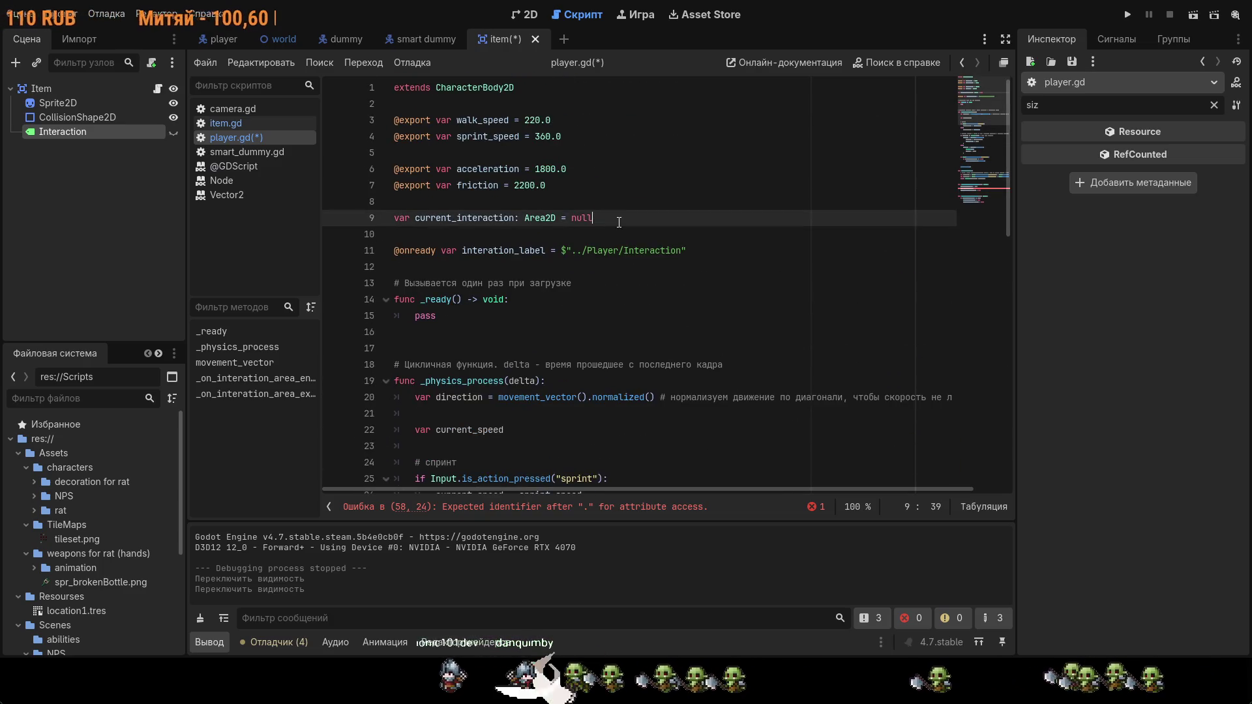
{"action": "key", "text": "Return"}
{"action": "type", "text": "var nearby_interactable"}
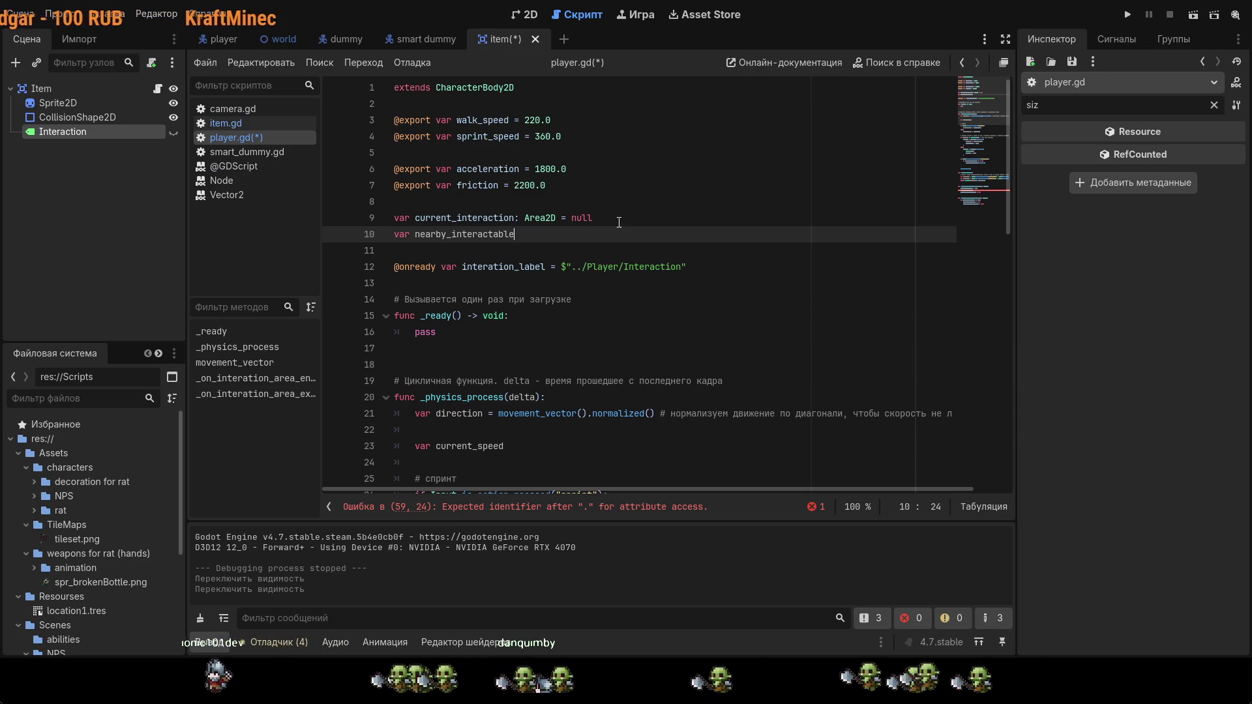
{"action": "type", "text": ": "}
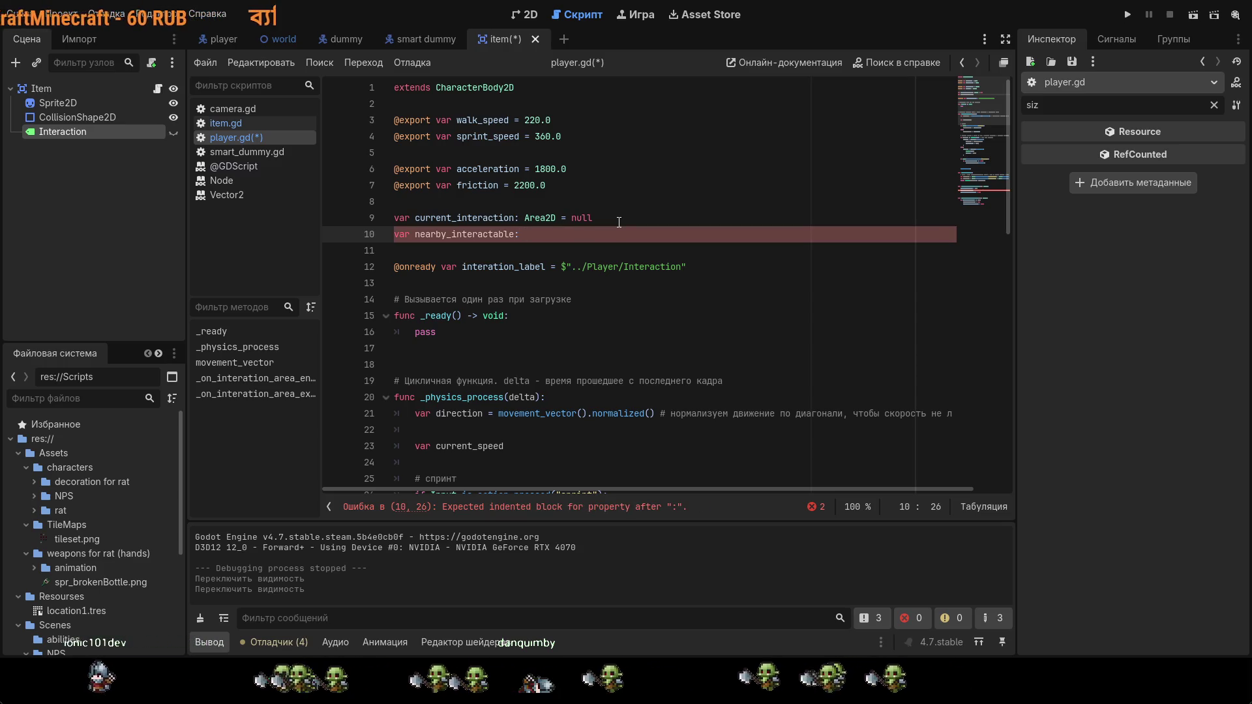
{"action": "type", "text": "A"}
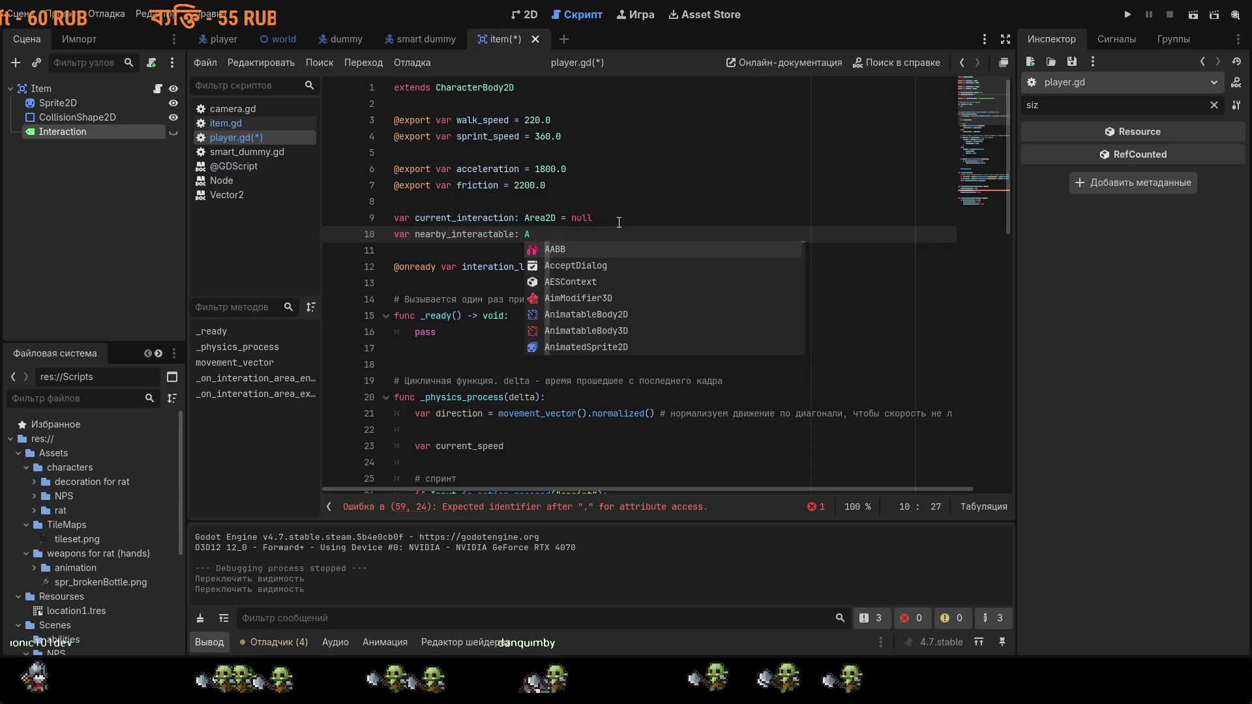
{"action": "type", "text": "rea"}
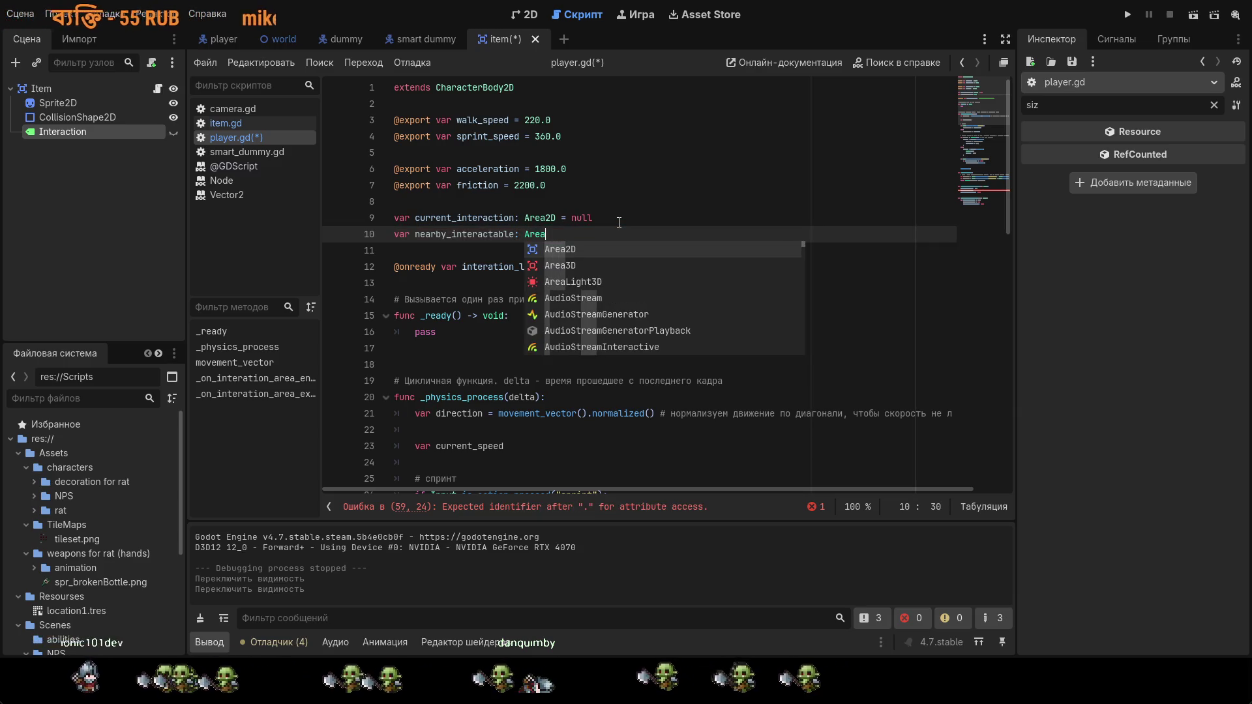
{"action": "key", "text": "Return"}
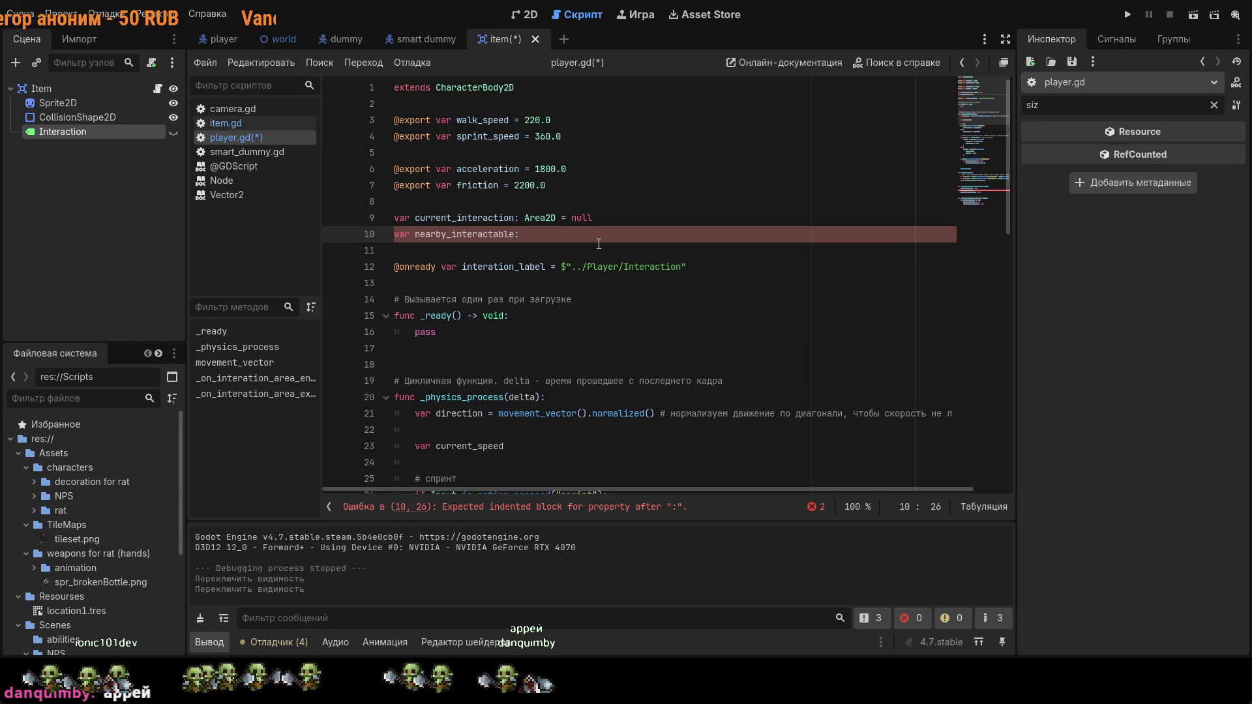
Step: Type it as Array[Area2D] initialised with {} and save player.gd
{"action": "type", "text": "Arr"}
{"action": "key", "text": "Return"}
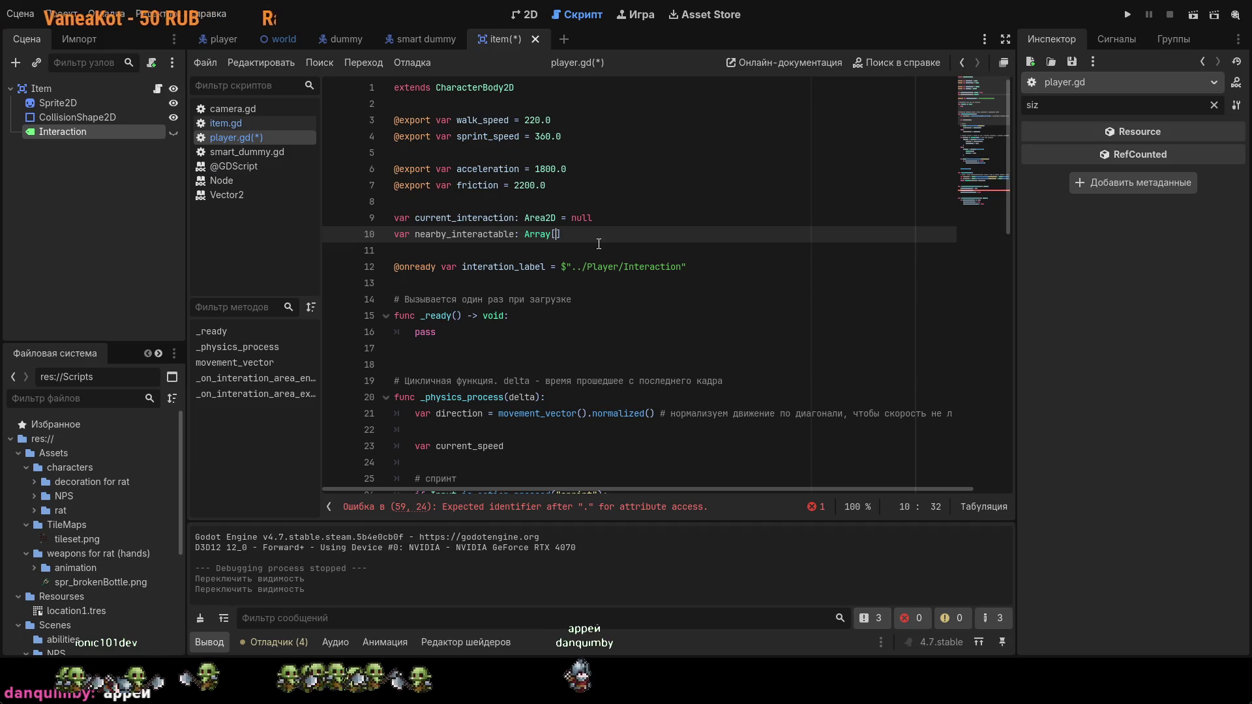
{"action": "key", "text": "Return"}
{"action": "key", "text": "BackSpace"}
{"action": "type", "text": "2D"}
{"action": "key", "text": "Return"}
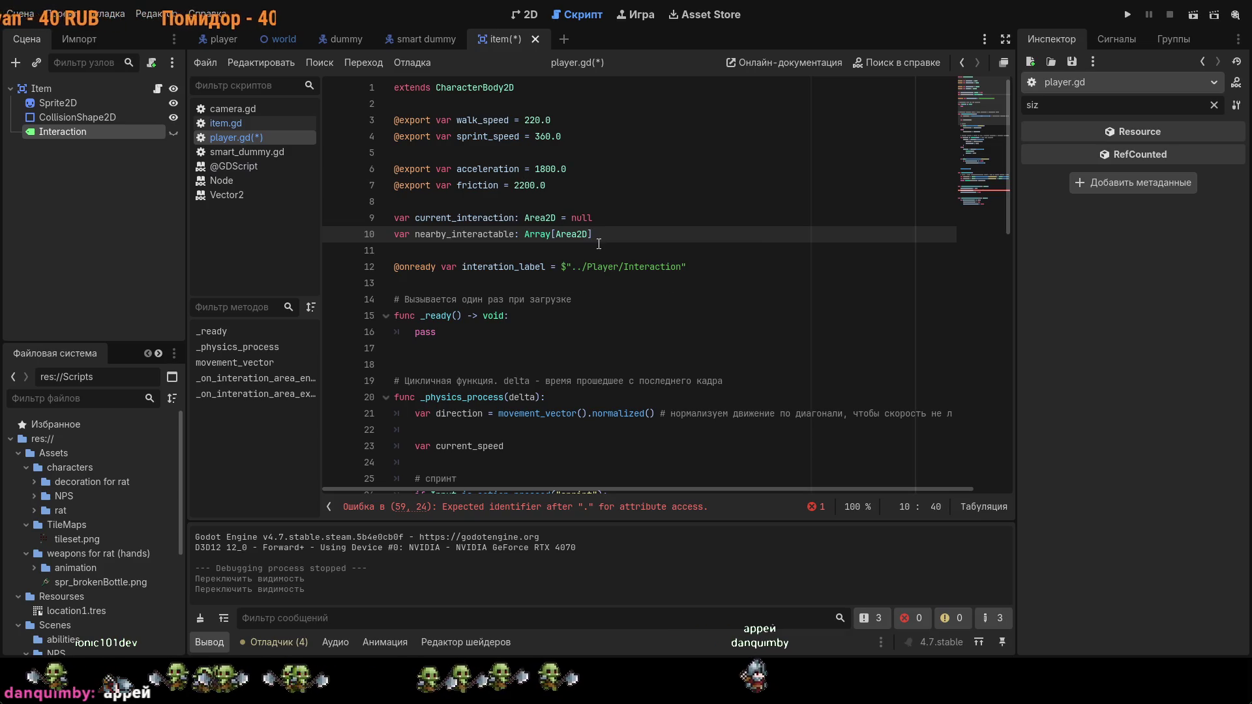
{"action": "type", "text": "= {"}
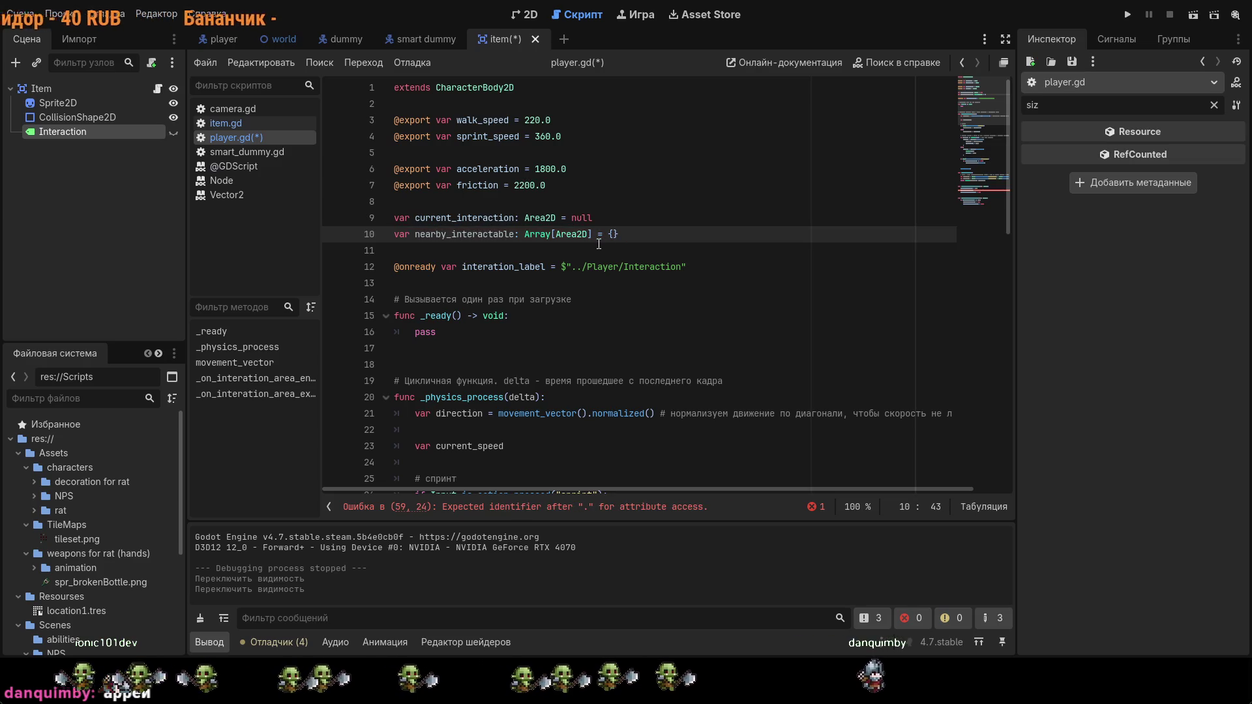
{"action": "left_click", "coordinate": [789, 307]}
{"action": "key", "text": "ctrl+s"}
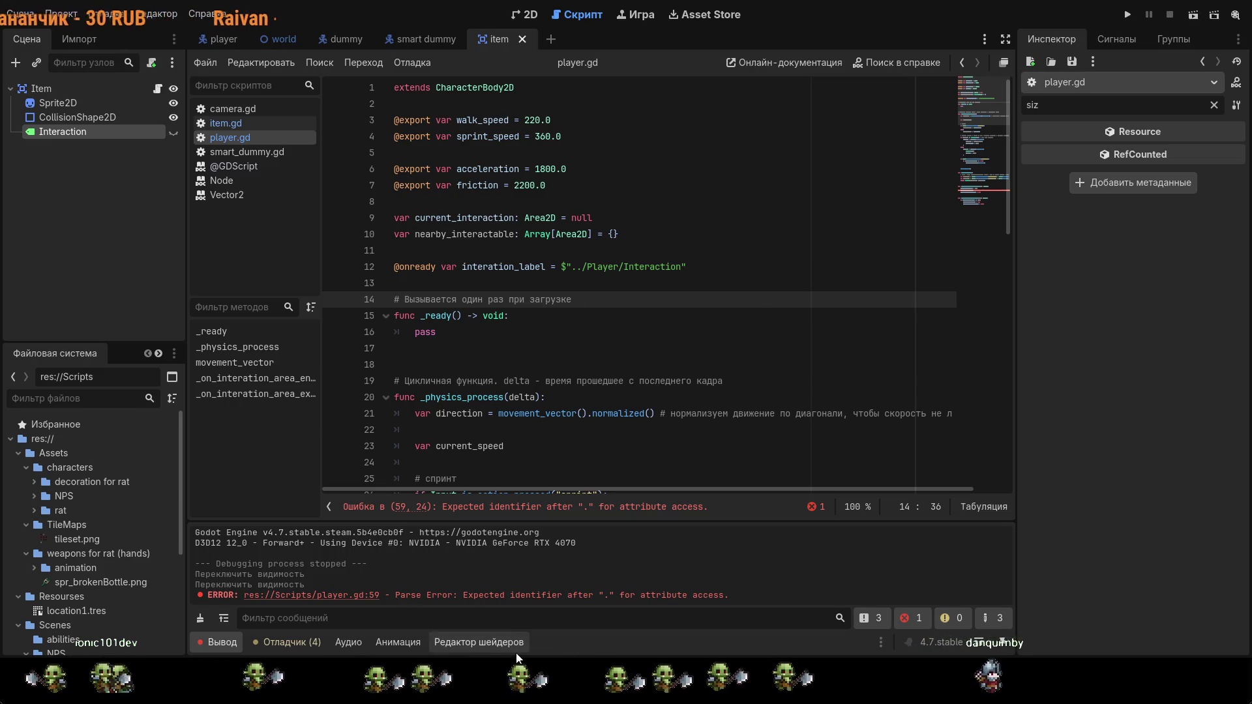
Step: Complete line 59 as nearby_interactable.append() via autocomplete and save
{"action": "scroll", "coordinate": [583, 440], "scroll_direction": "down", "scroll_amount": 14}
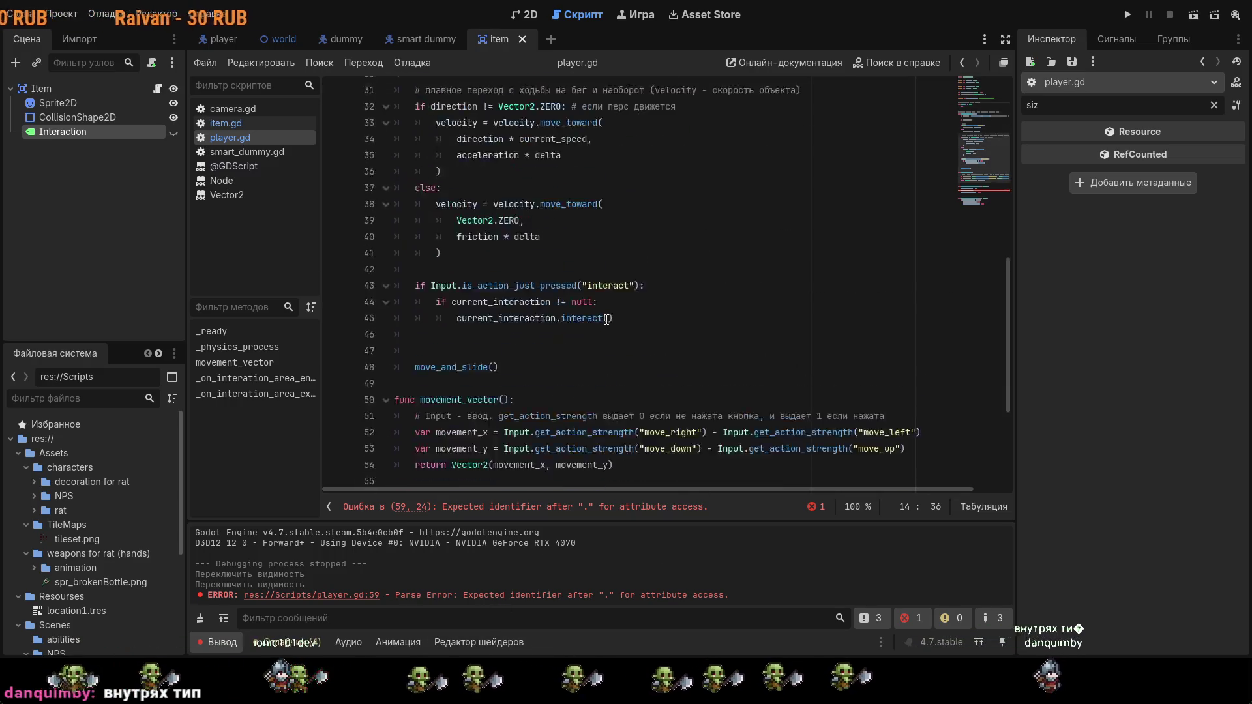
{"action": "left_click", "coordinate": [556, 349]}
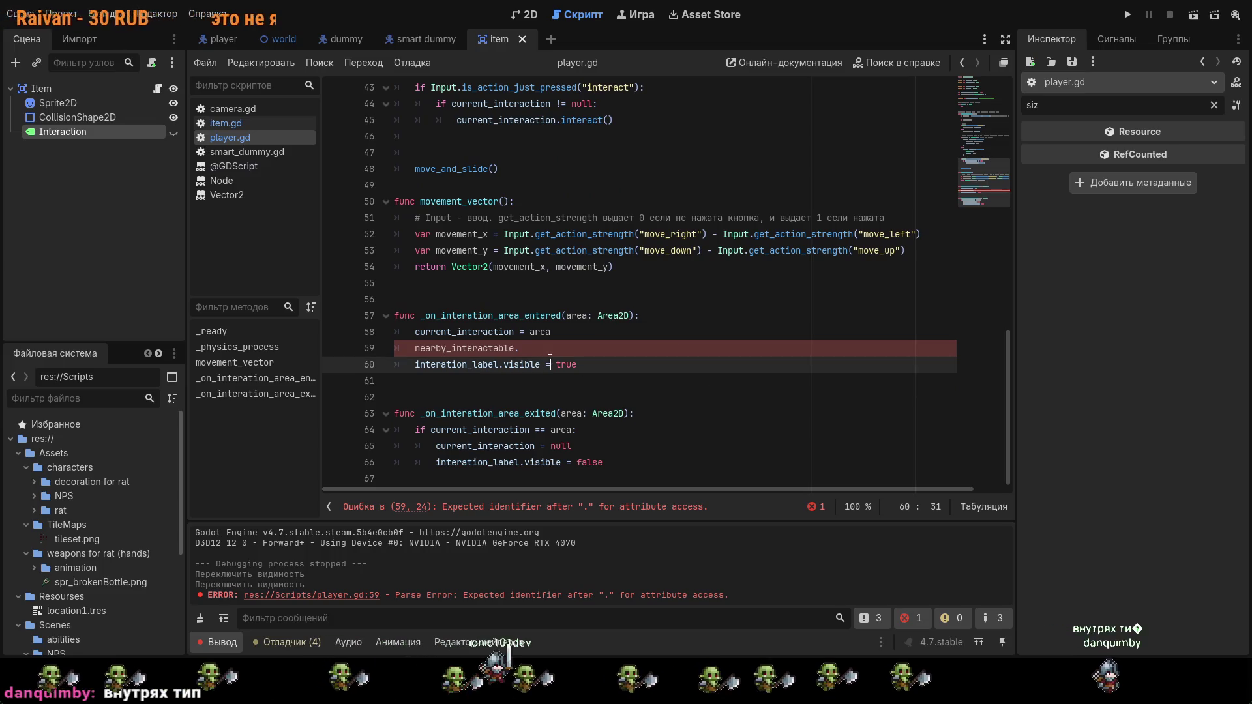
{"action": "type", "text": "ap"}
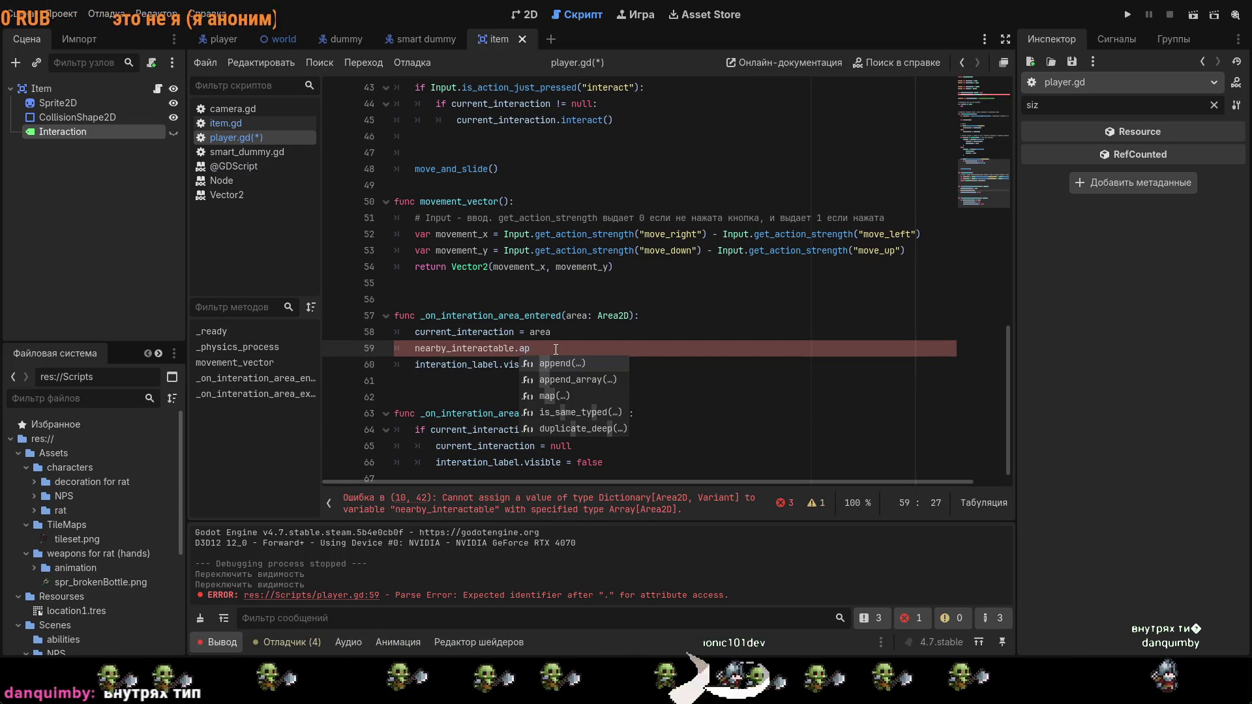
{"action": "key", "text": "Down"}
{"action": "key", "text": "Return"}
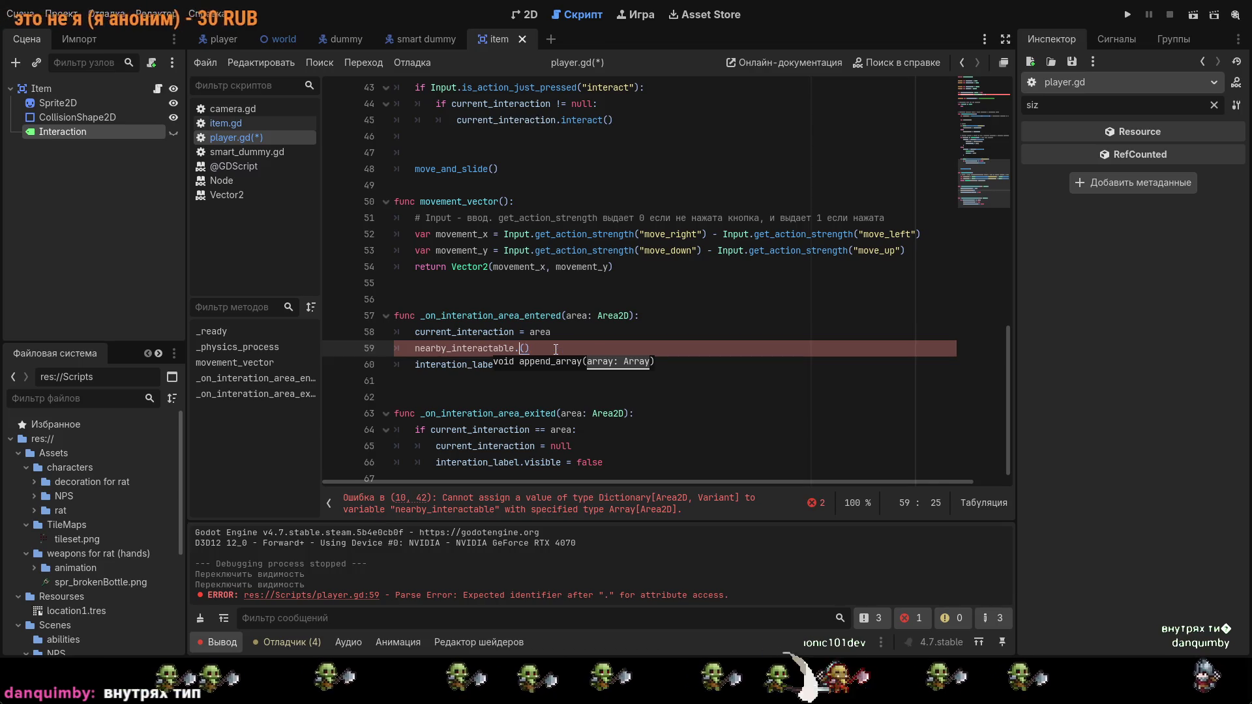
{"action": "key", "text": "BackSpace"}
{"action": "key", "text": "BackSpace"}
{"action": "key", "text": "BackSpace"}
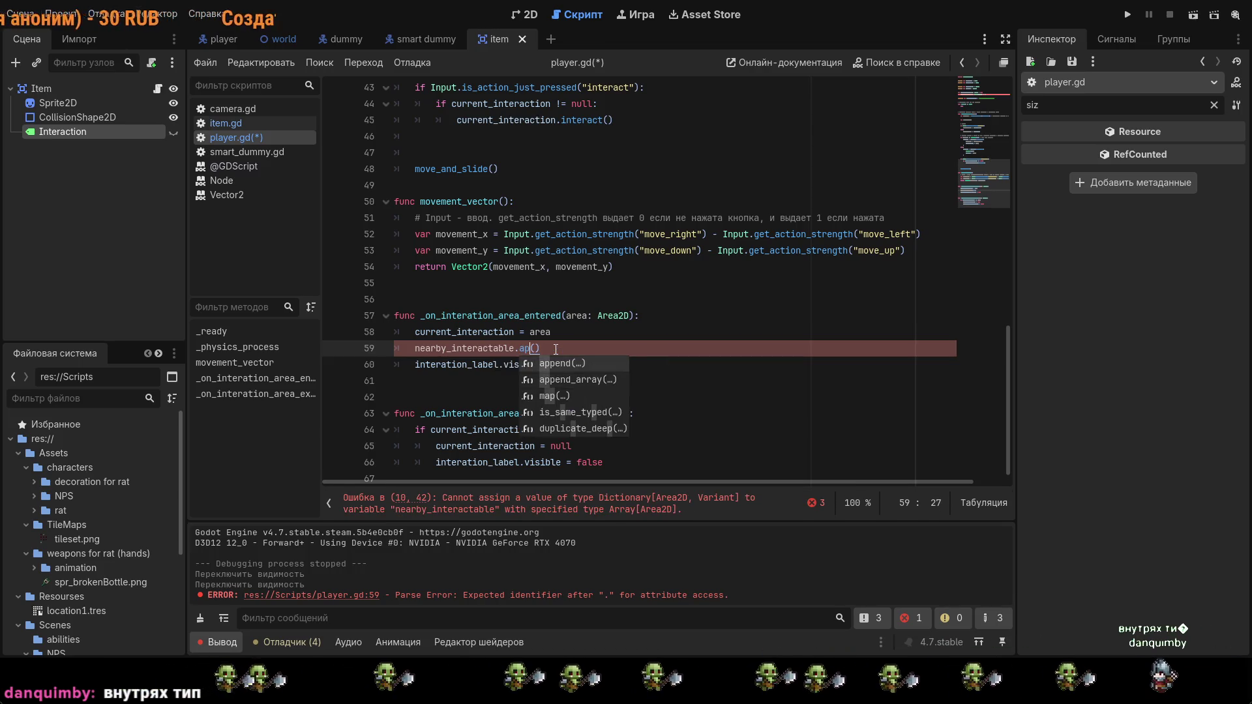
{"action": "key", "text": "Return"}
{"action": "key", "text": "ctrl+s"}
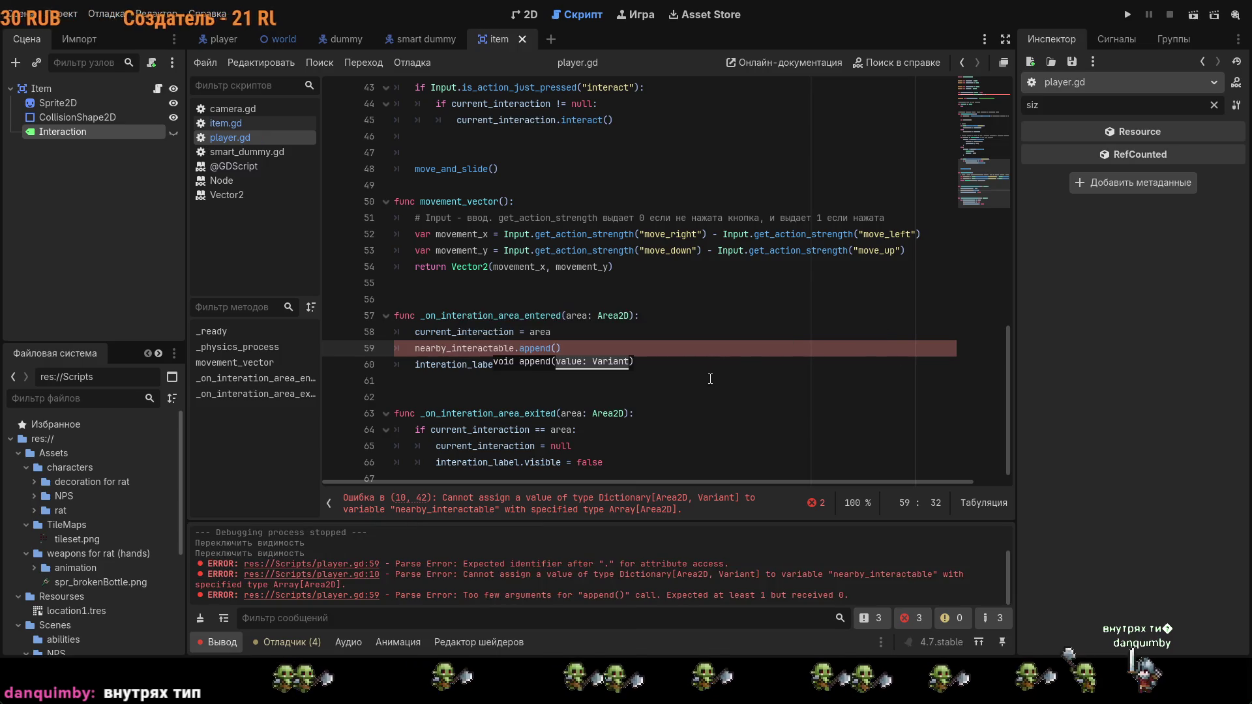
{"action": "key", "text": "Down"}
{"action": "key", "text": "Down"}
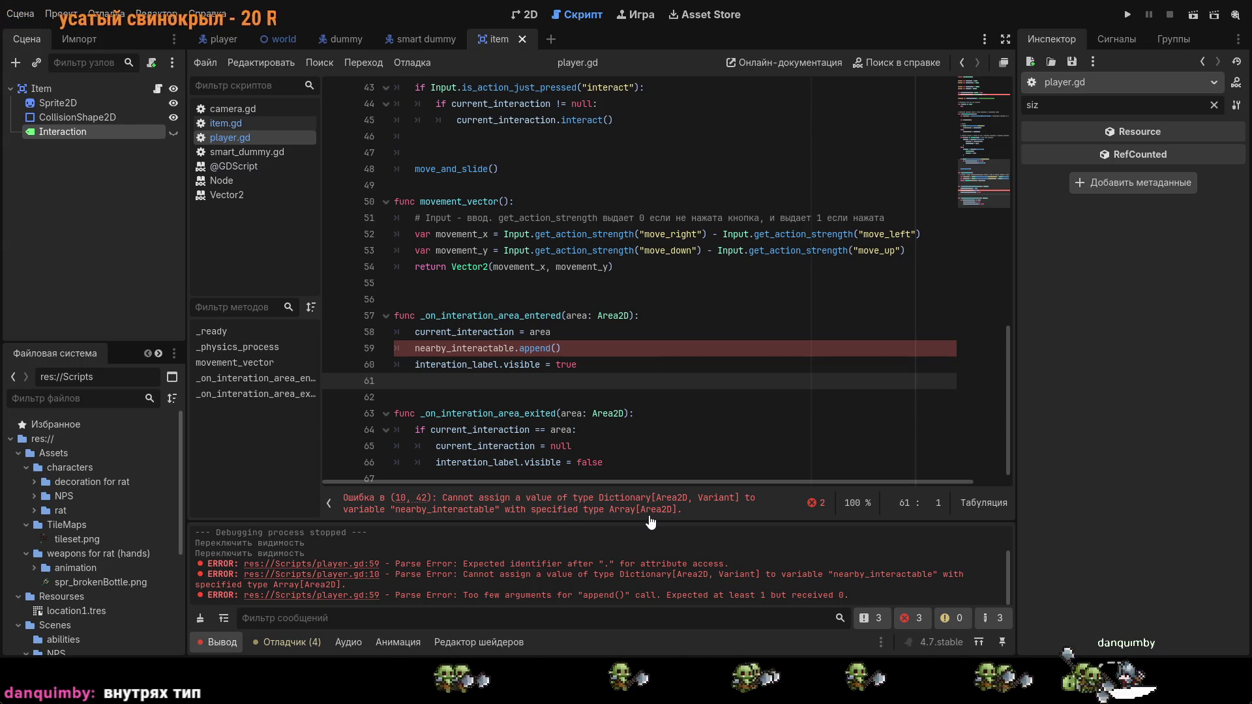
Step: Change line 10's initializer from {} to [] and save the script
{"action": "scroll", "coordinate": [614, 420], "scroll_direction": "up", "scroll_amount": 12}
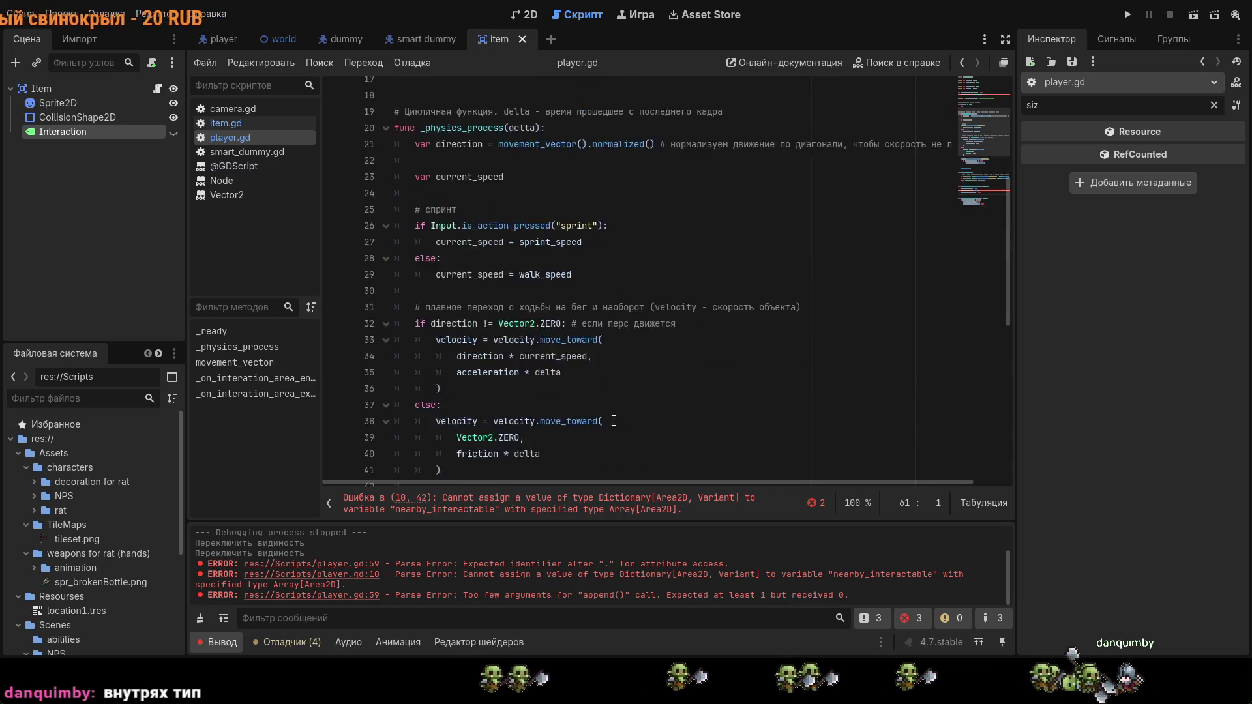
{"action": "scroll", "coordinate": [614, 420], "scroll_direction": "up", "scroll_amount": 2}
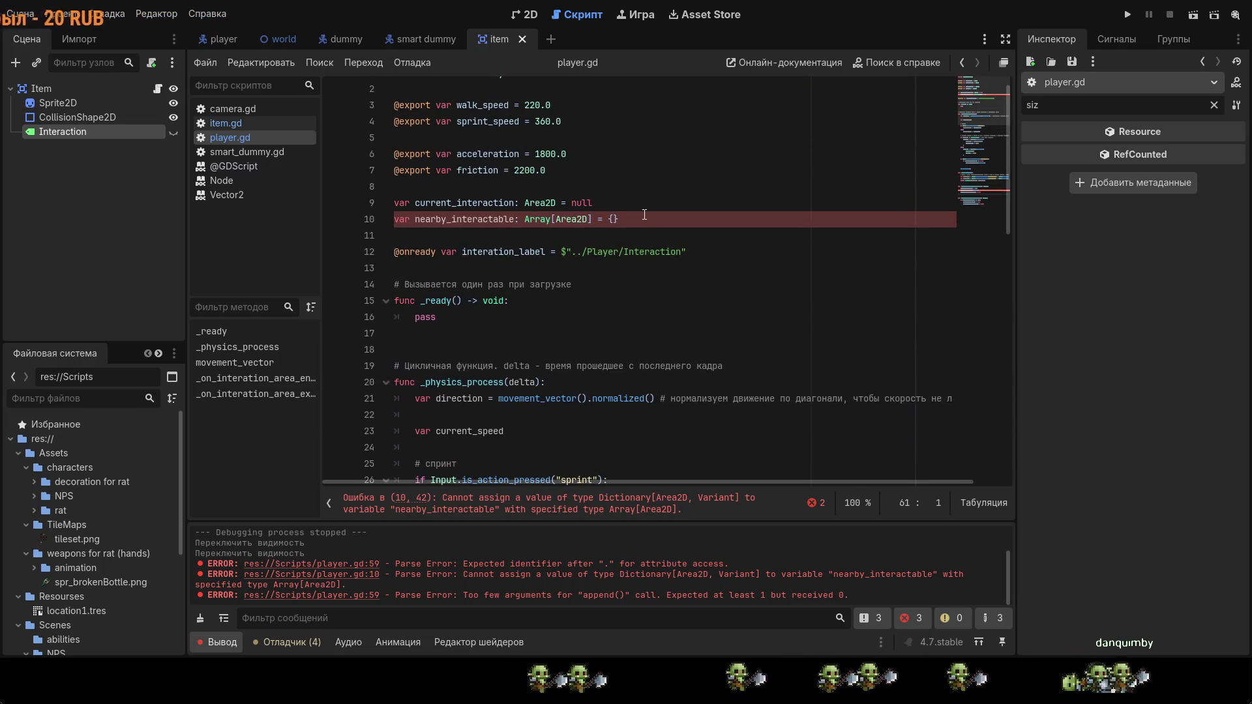
{"action": "left_click", "coordinate": [652, 219]}
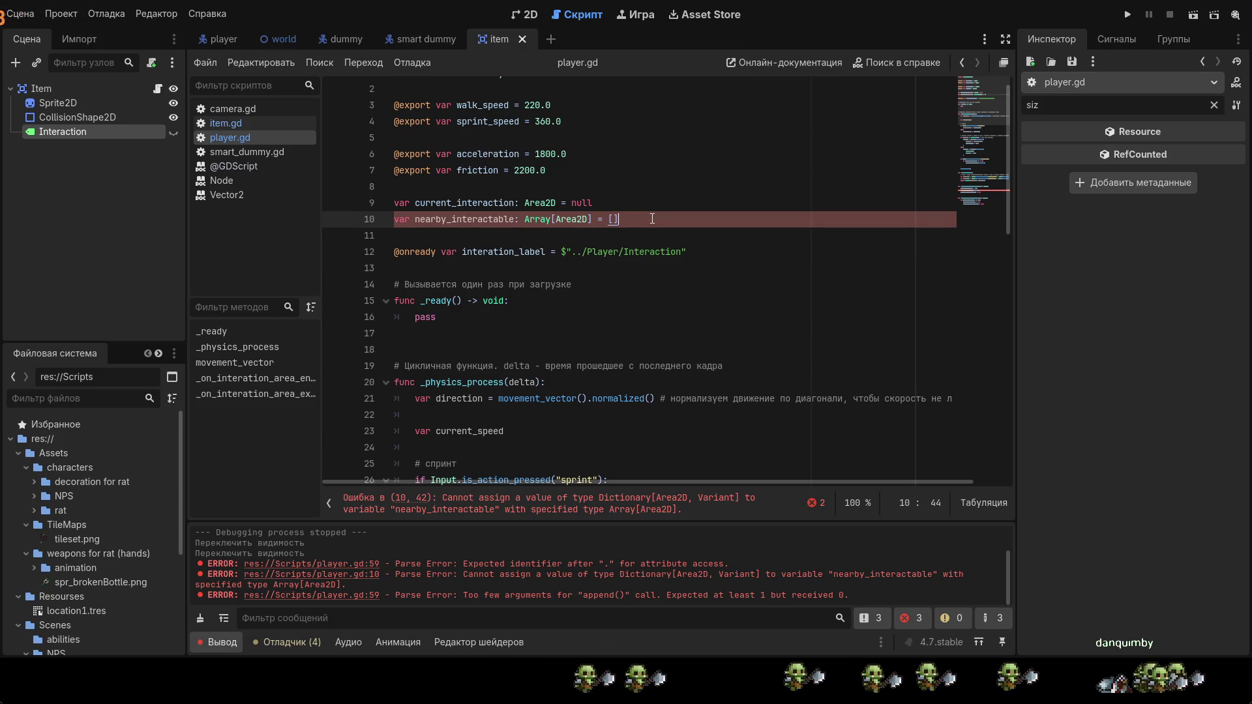
{"action": "key", "text": "ctrl+s"}
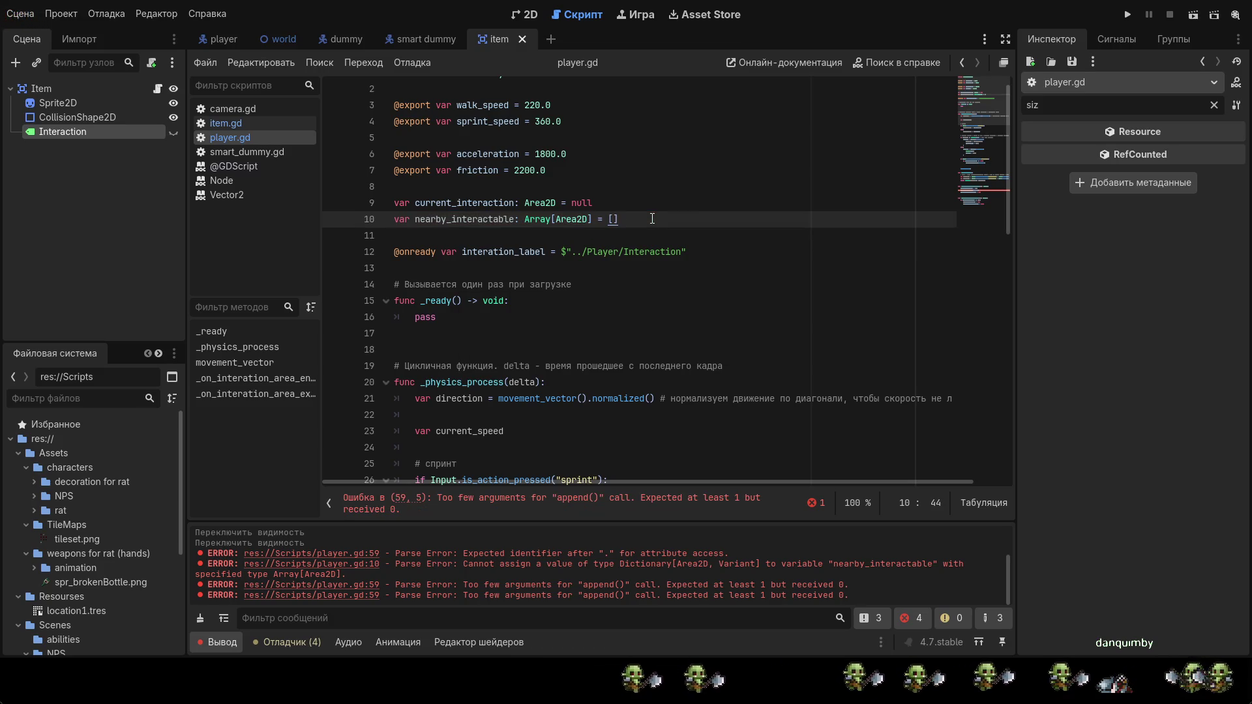
{"action": "scroll", "coordinate": [653, 218], "scroll_direction": "down", "scroll_amount": 14}
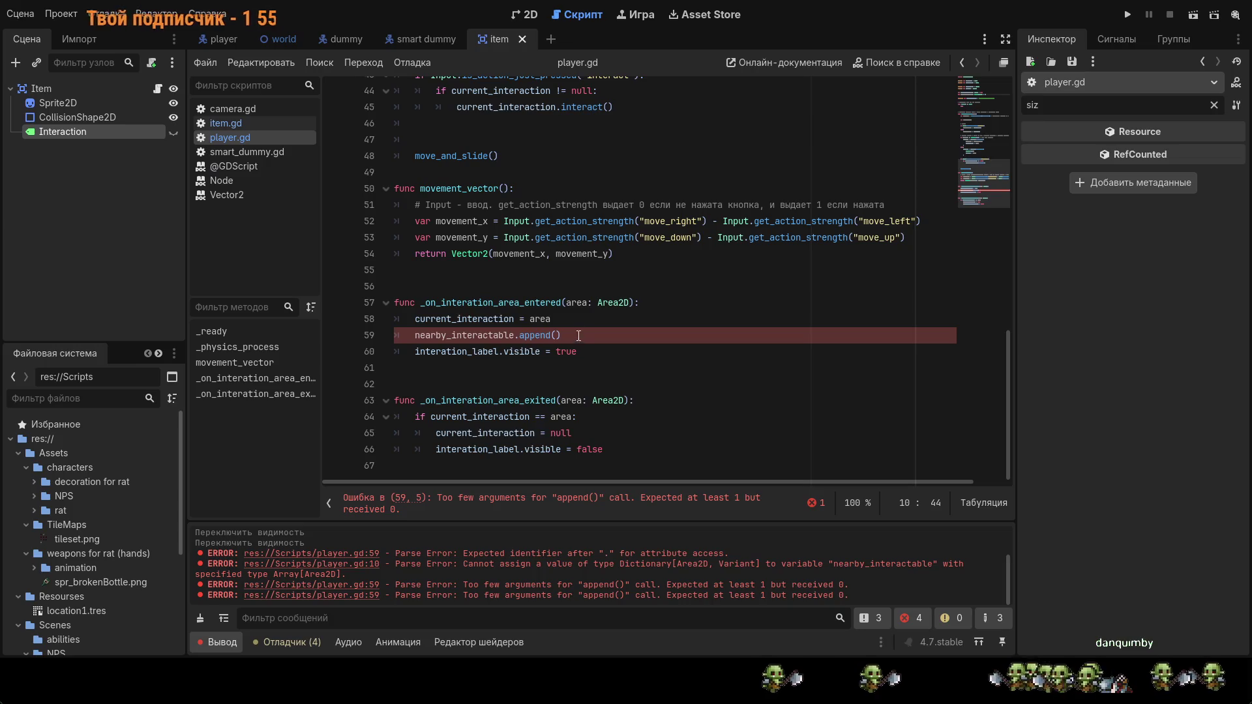
{"action": "left_click", "coordinate": [558, 335]}
{"action": "type", "text": "area"}
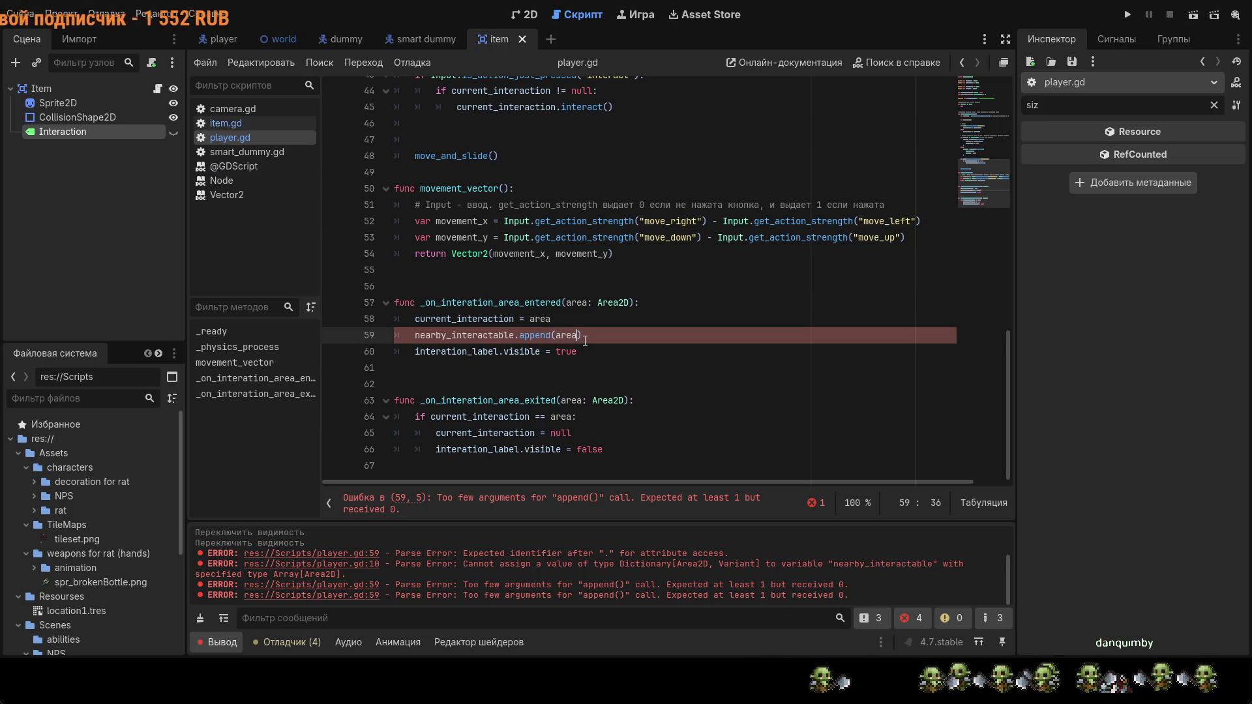
Step: Delete the 'current_interaction = area' line from the area-entered handler
{"action": "left_click", "coordinate": [630, 331]}
{"action": "left_click_drag", "start_coordinate": [629, 331], "coordinate": [668, 323]}
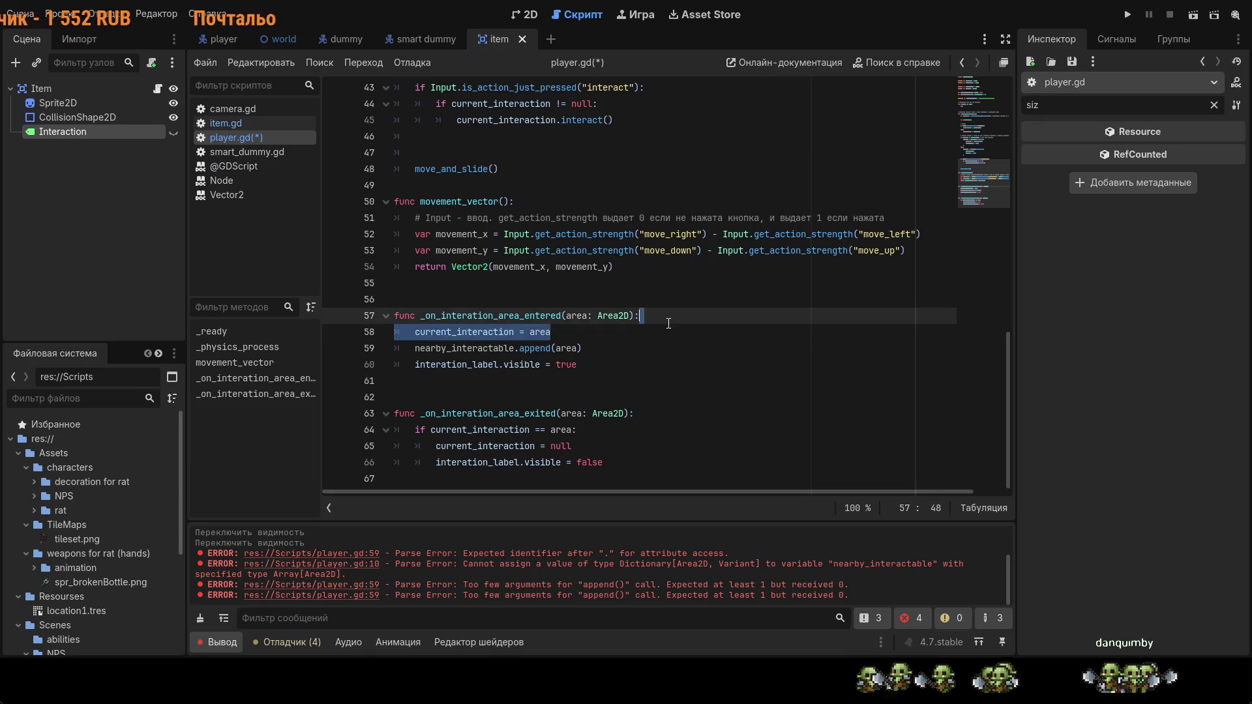
{"action": "key", "text": "Delete"}
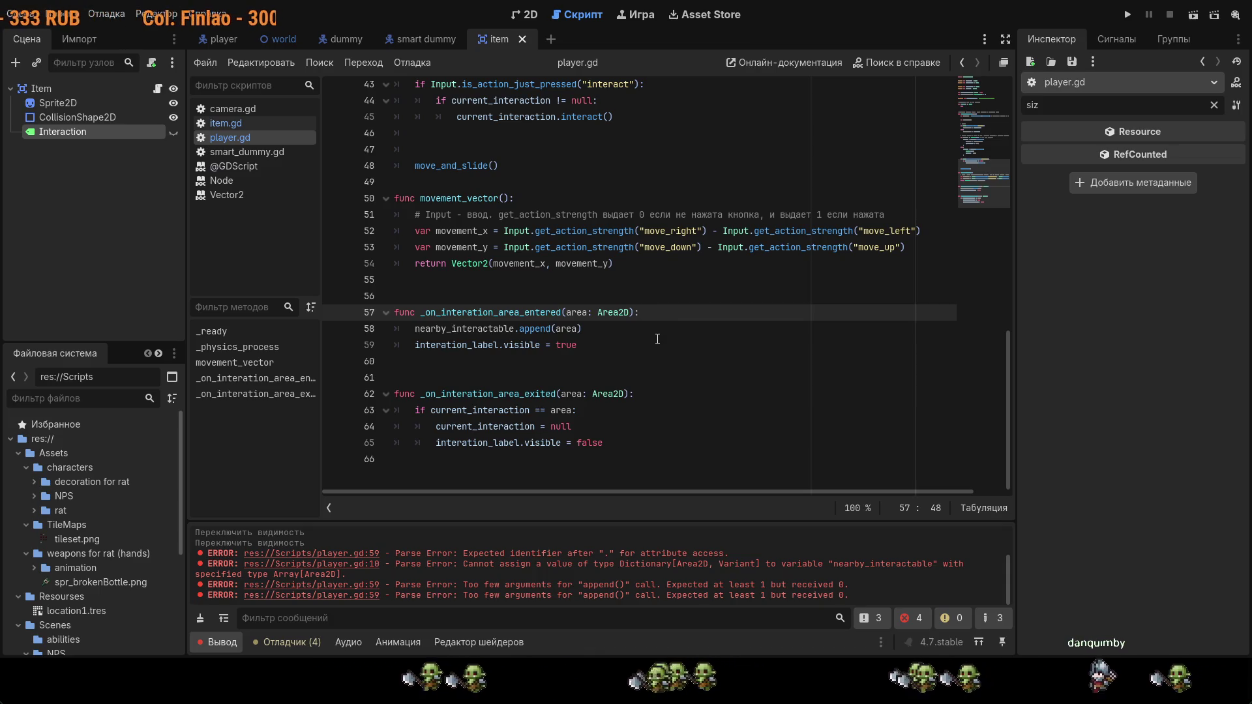
{"action": "scroll", "coordinate": [657, 339], "scroll_direction": "up", "scroll_amount": 1}
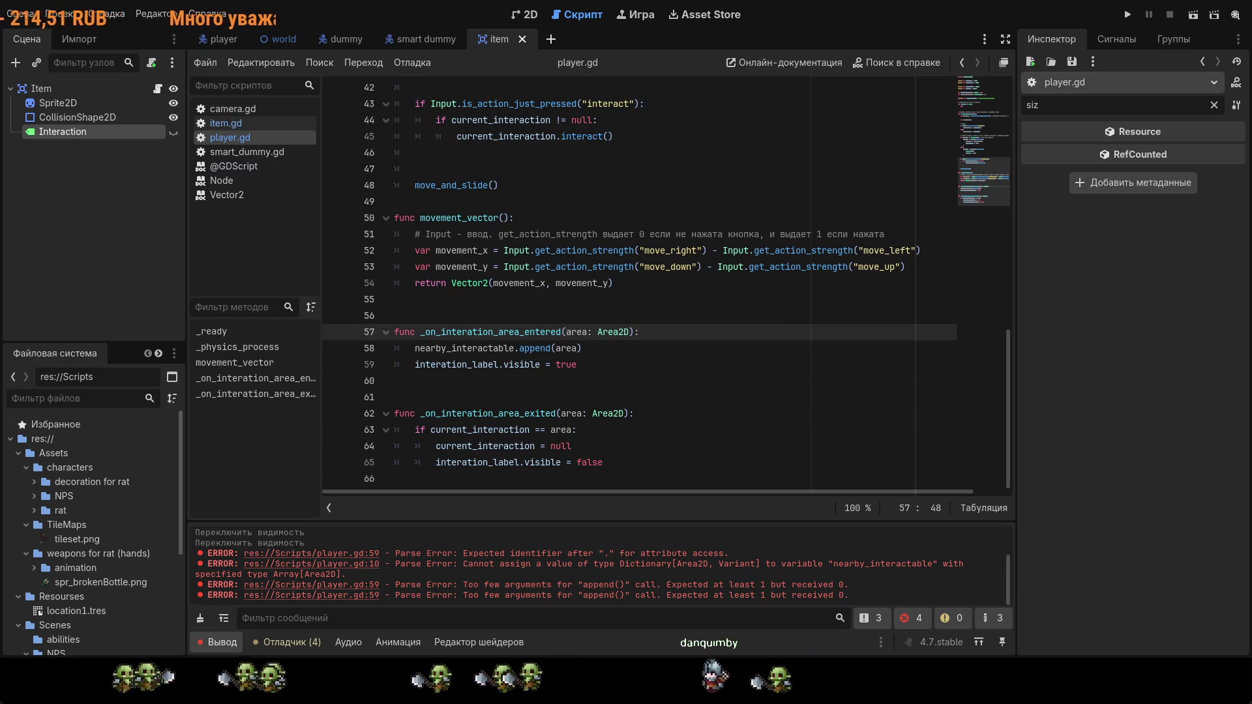
{"action": "left_click", "coordinate": [619, 446]}
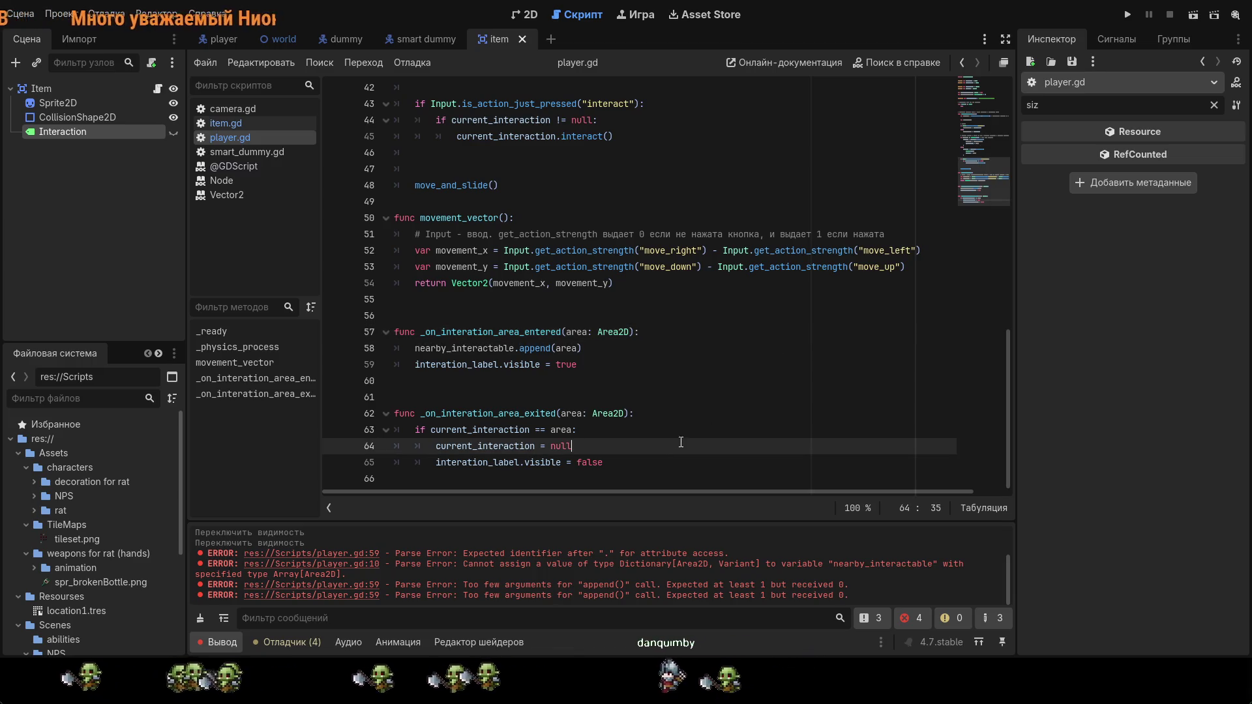
{"action": "left_click", "coordinate": [909, 621]}
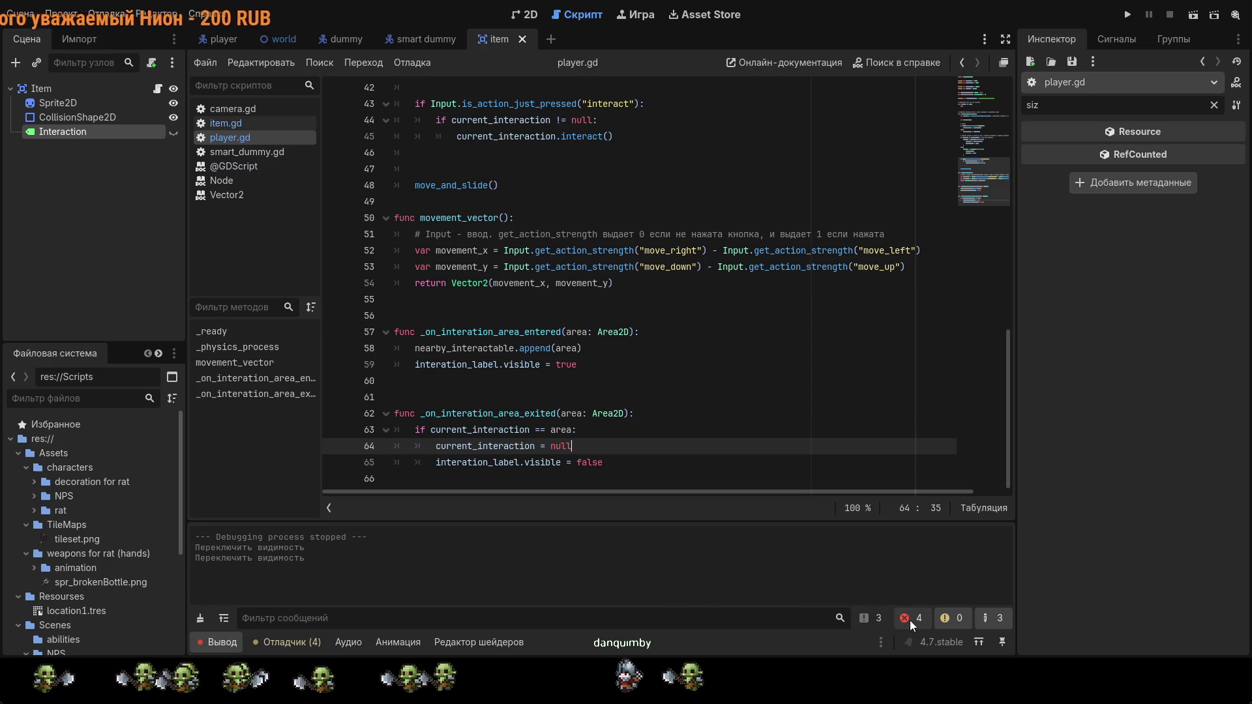
{"action": "left_click", "coordinate": [909, 620]}
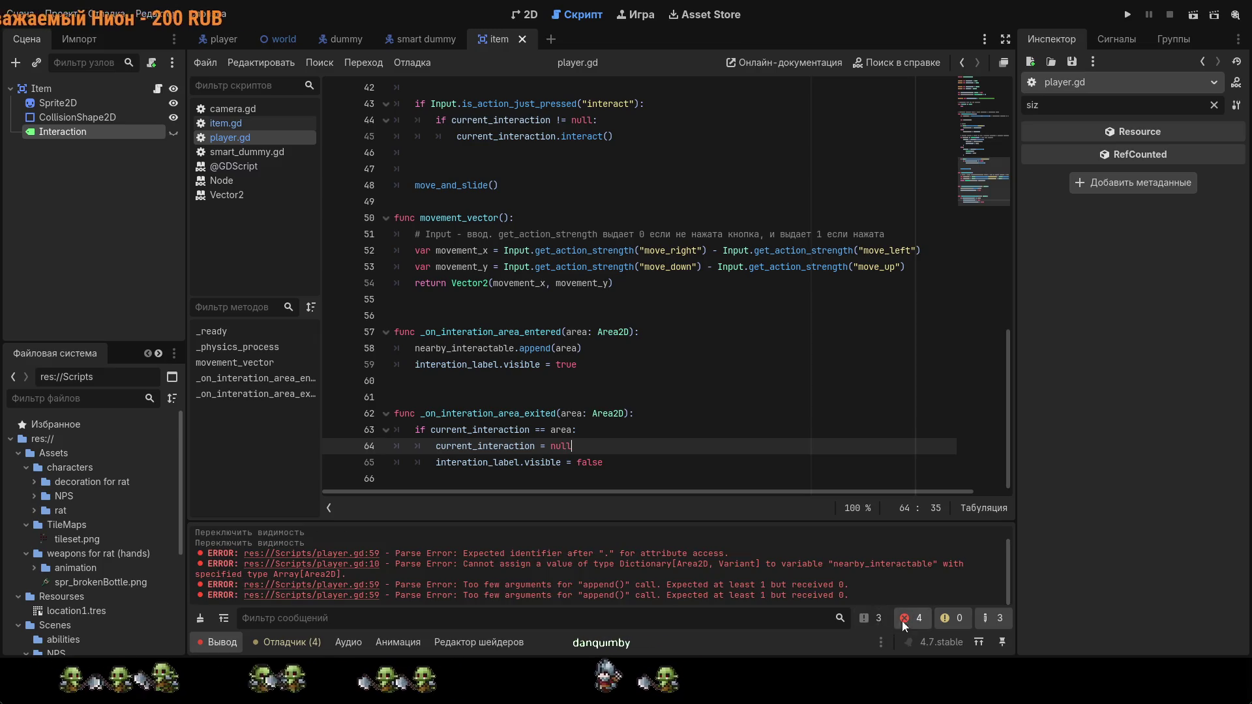
{"action": "left_click", "coordinate": [367, 553]}
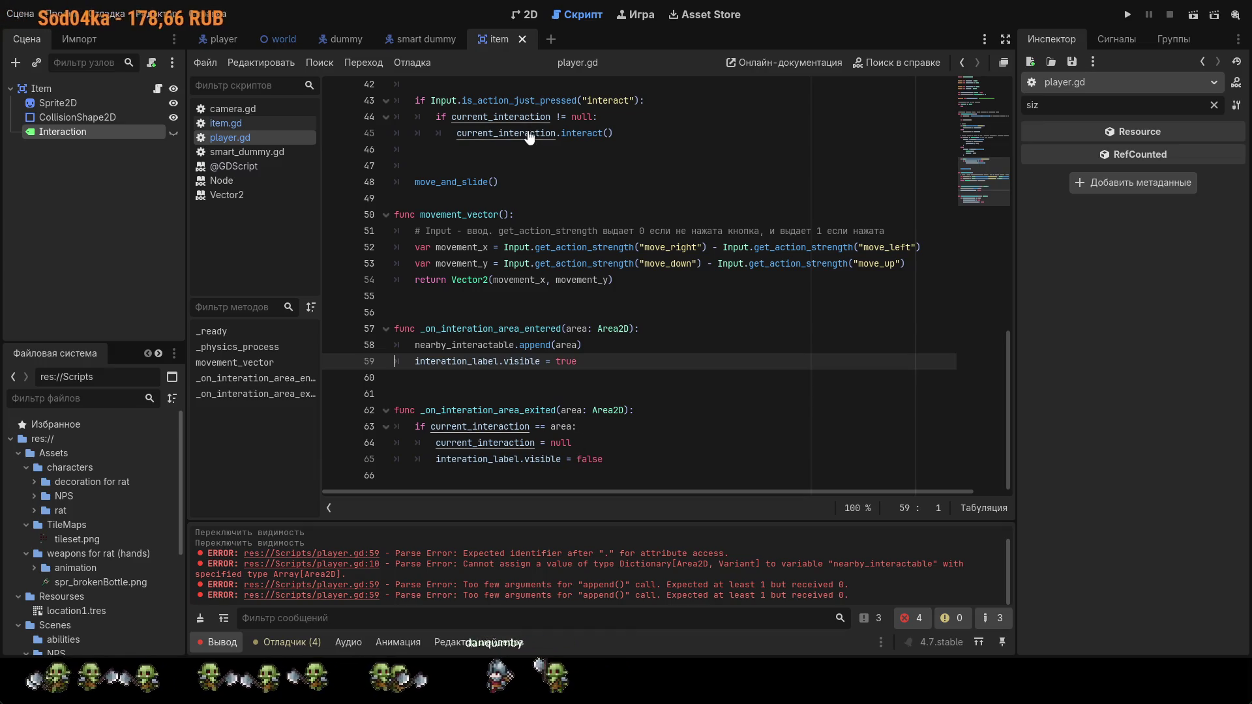
{"action": "left_click", "coordinate": [261, 166]}
{"action": "left_click", "coordinate": [257, 137]}
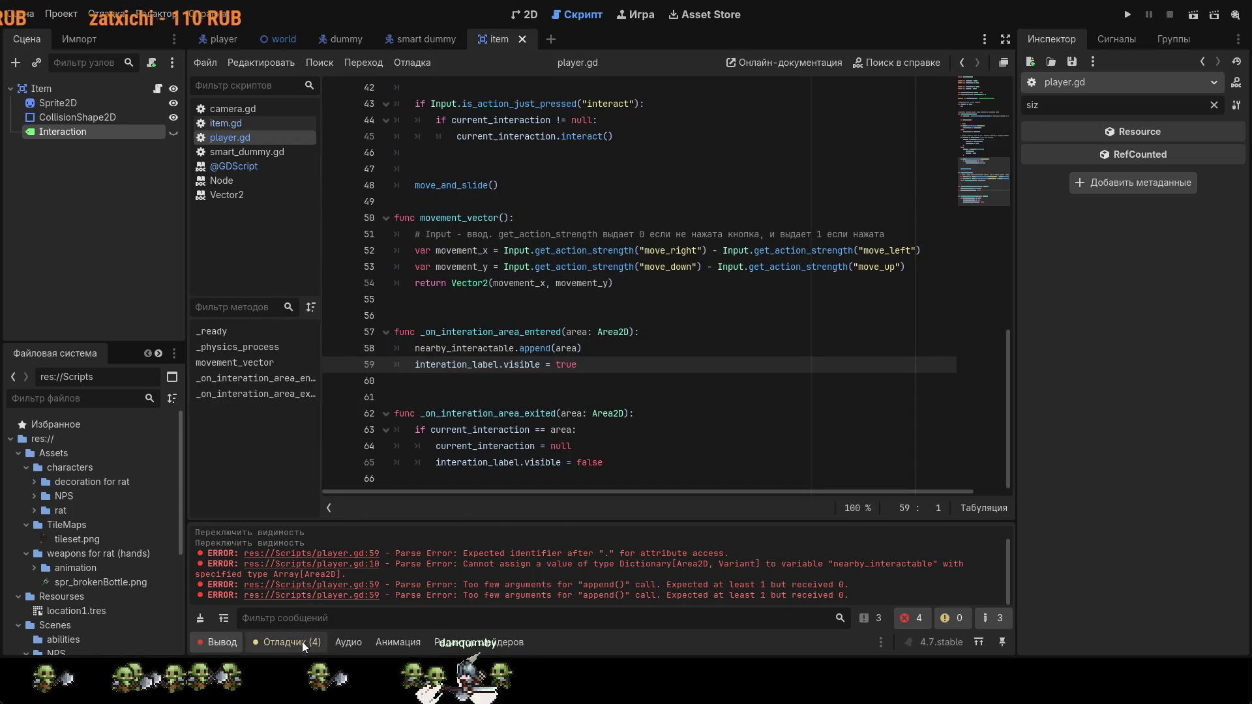
{"action": "left_click", "coordinate": [303, 641]}
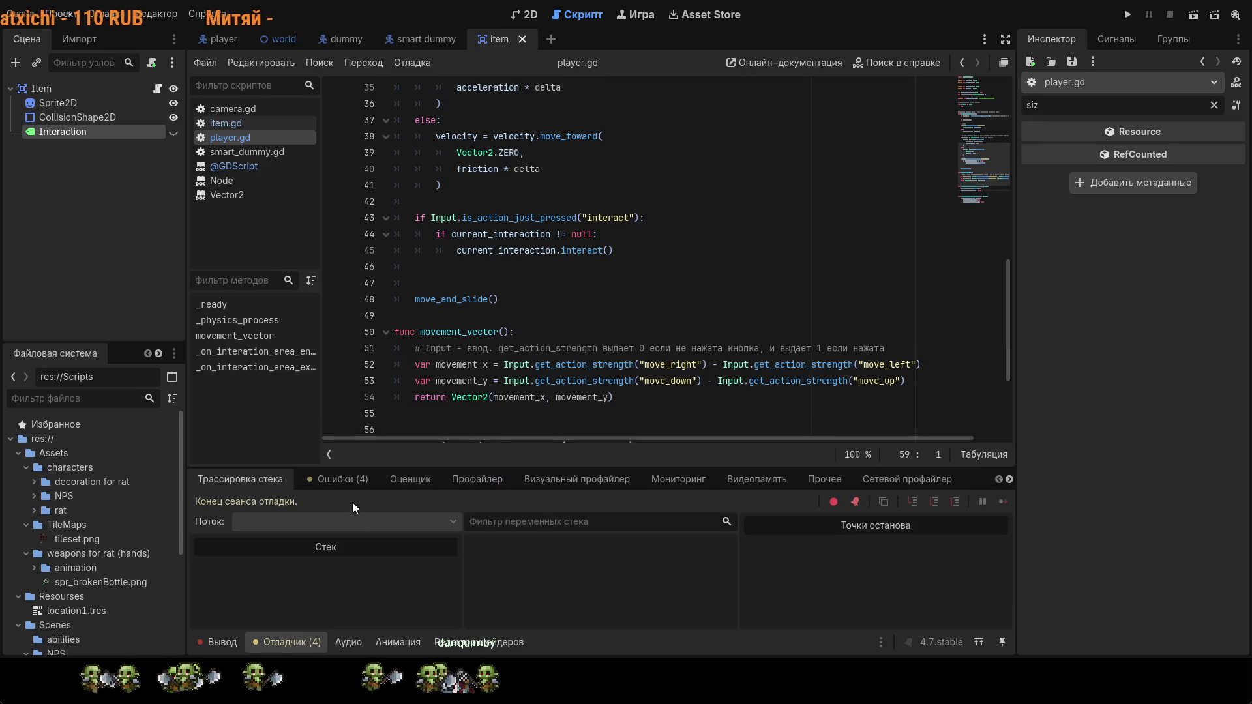
{"action": "left_click", "coordinate": [342, 486]}
{"action": "left_click", "coordinate": [222, 643]}
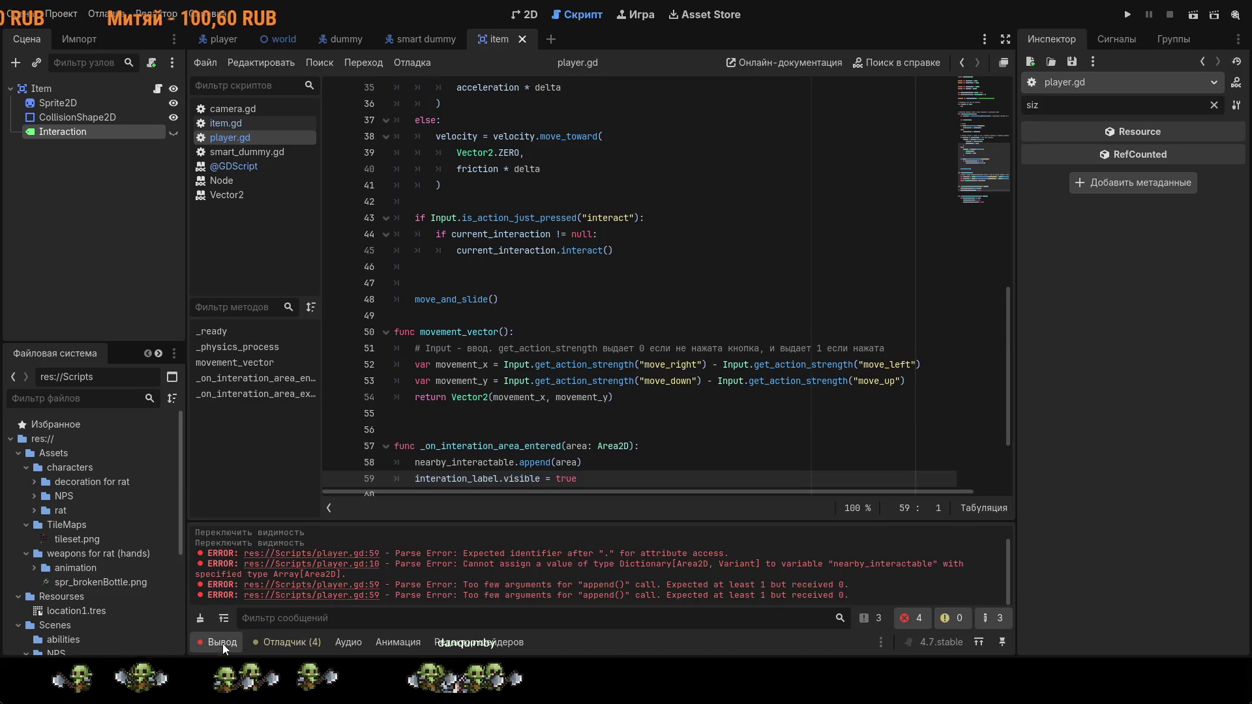
{"action": "left_click", "coordinate": [304, 596]}
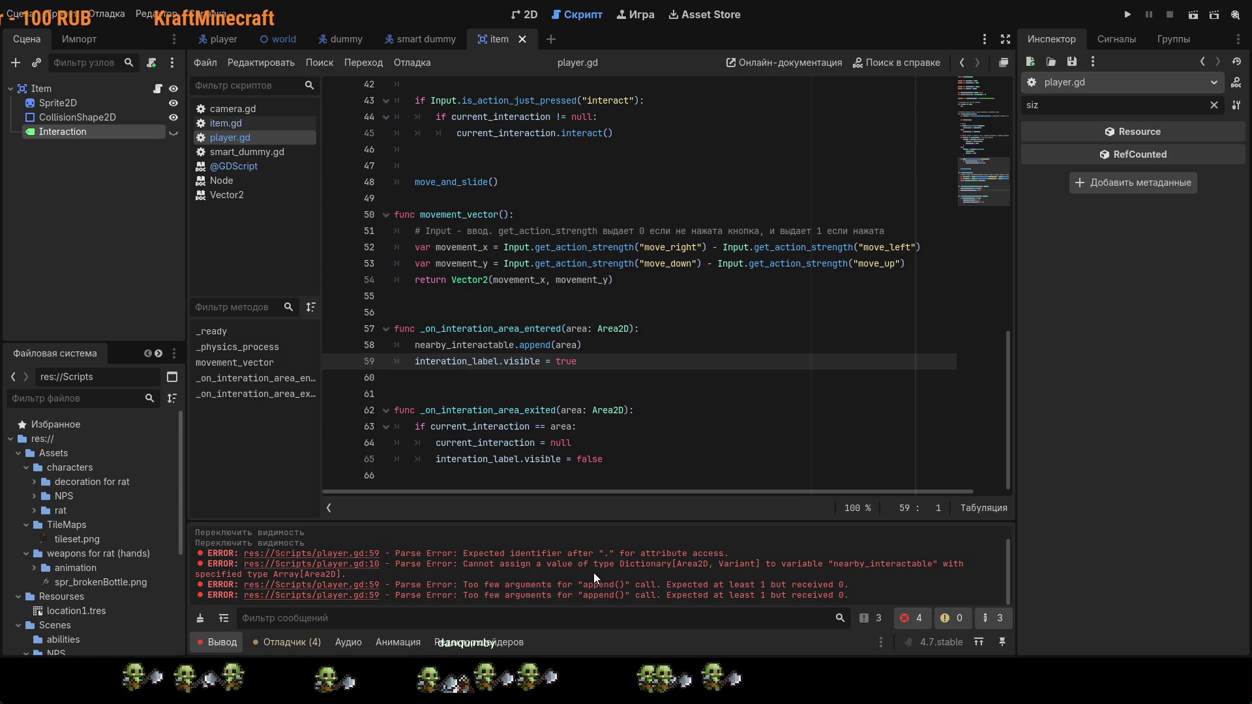
{"action": "scroll", "coordinate": [660, 491], "scroll_direction": "right", "scroll_amount": 2}
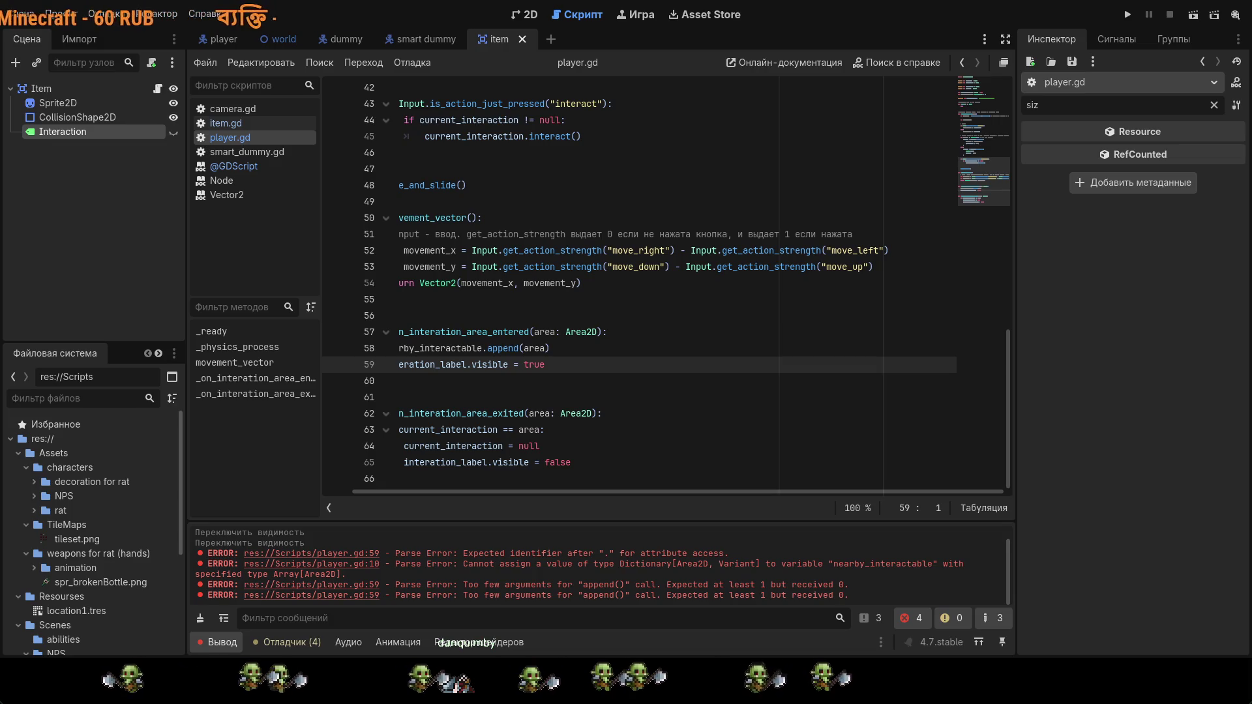
{"action": "left_click", "coordinate": [578, 449]}
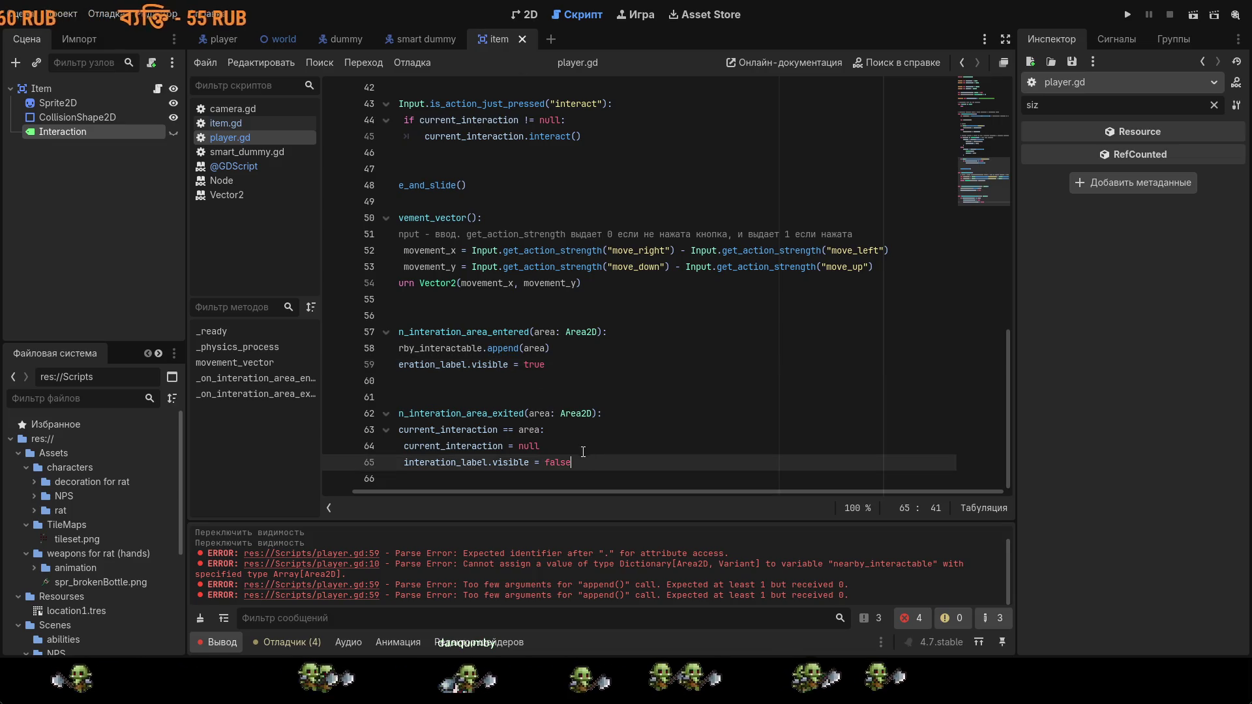
{"action": "left_click_drag", "start_coordinate": [558, 446], "coordinate": [405, 446]}
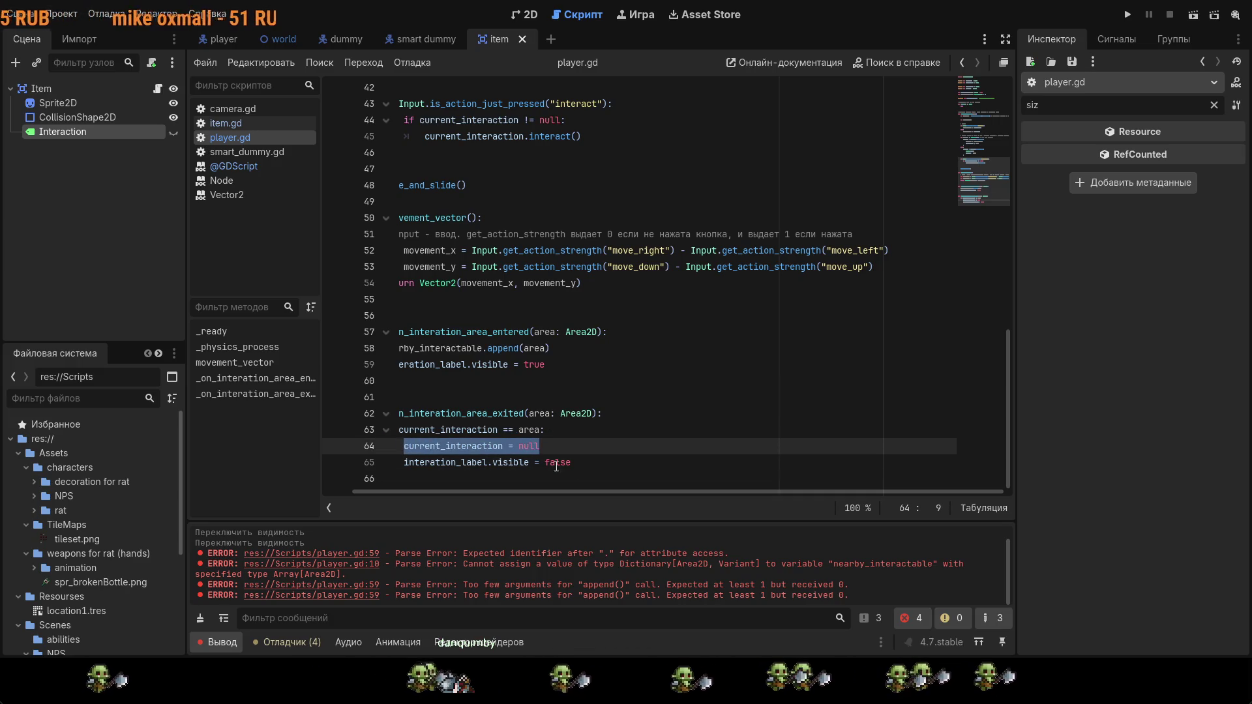
Step: Replace the current_interaction null reset with a nearby_interactable.erase call
{"action": "key", "text": "BackSpace"}
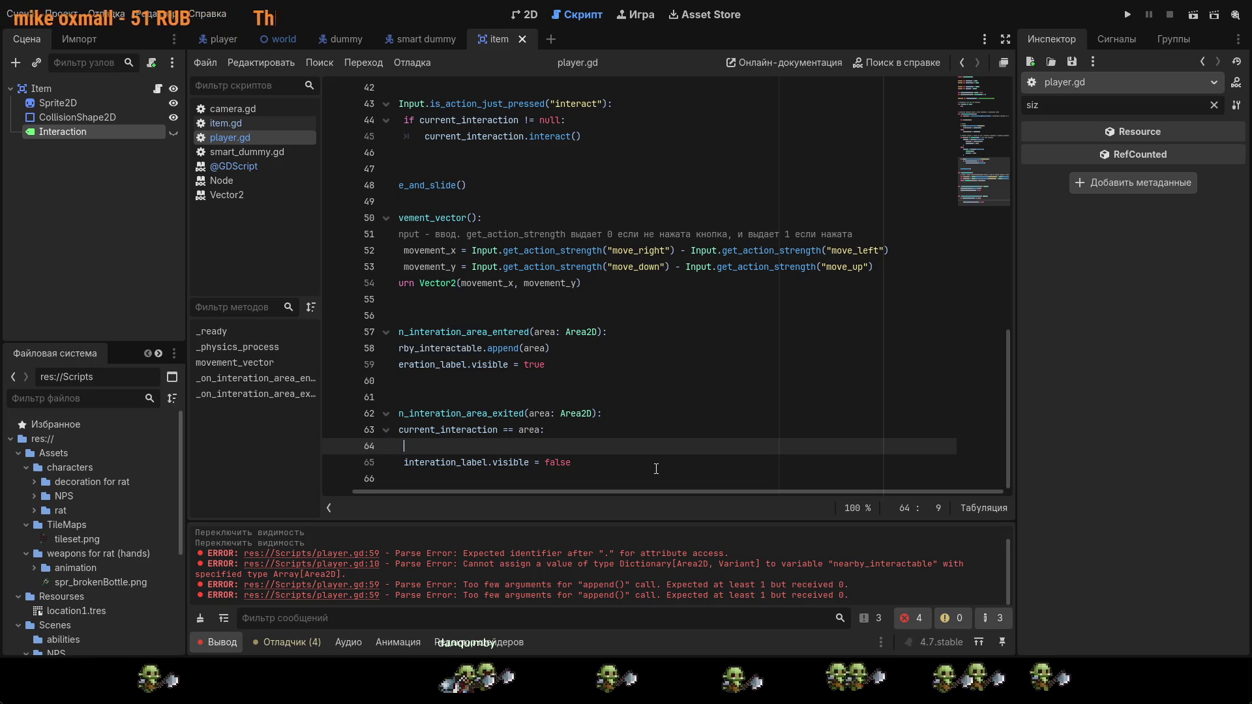
{"action": "type", "text": "ne"}
{"action": "key", "text": "Return"}
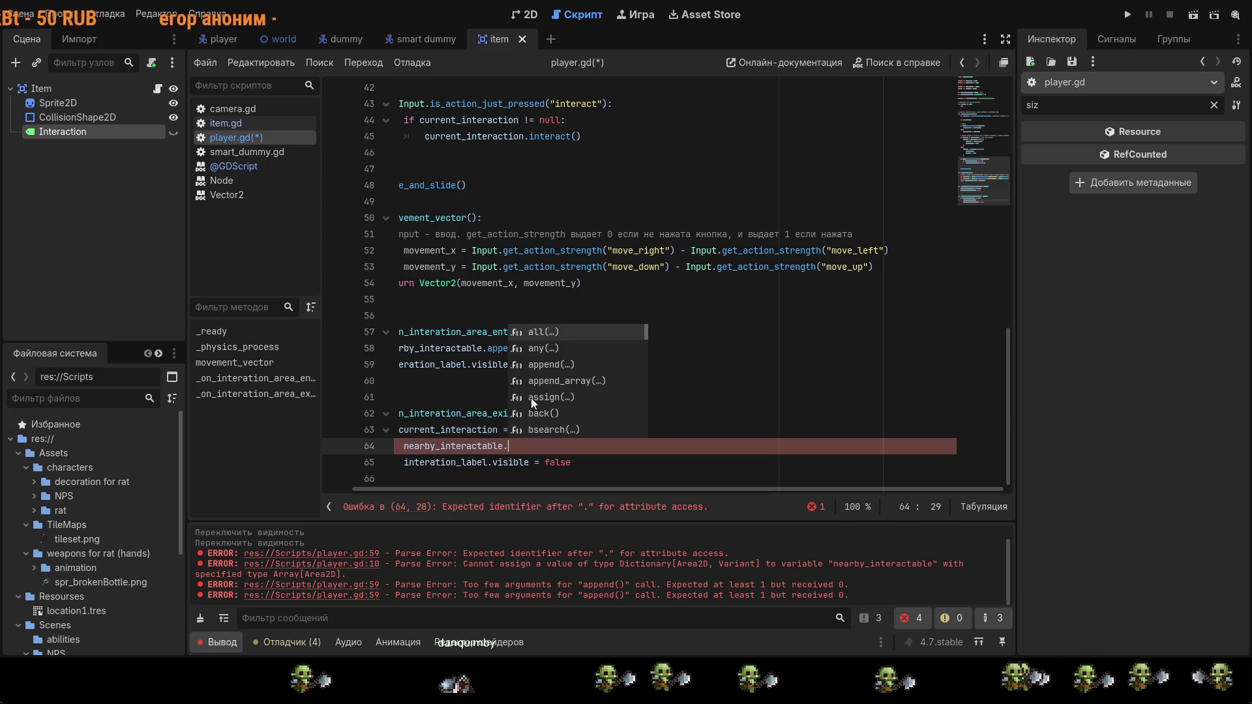
{"action": "scroll", "coordinate": [531, 397], "scroll_direction": "down", "scroll_amount": 16}
{"action": "scroll", "coordinate": [569, 420], "scroll_direction": "up", "scroll_amount": 7}
{"action": "scroll", "coordinate": [570, 422], "scroll_direction": "down", "scroll_amount": 1}
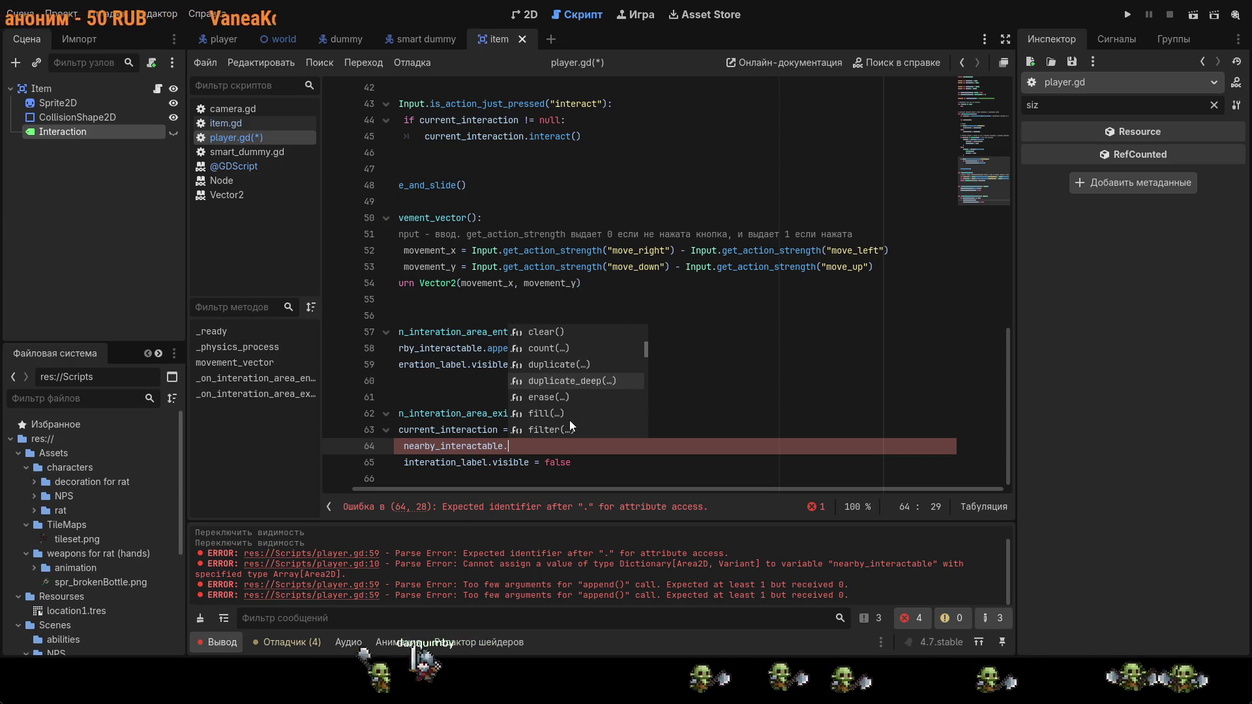
{"action": "scroll", "coordinate": [568, 421], "scroll_direction": "up", "scroll_amount": 3}
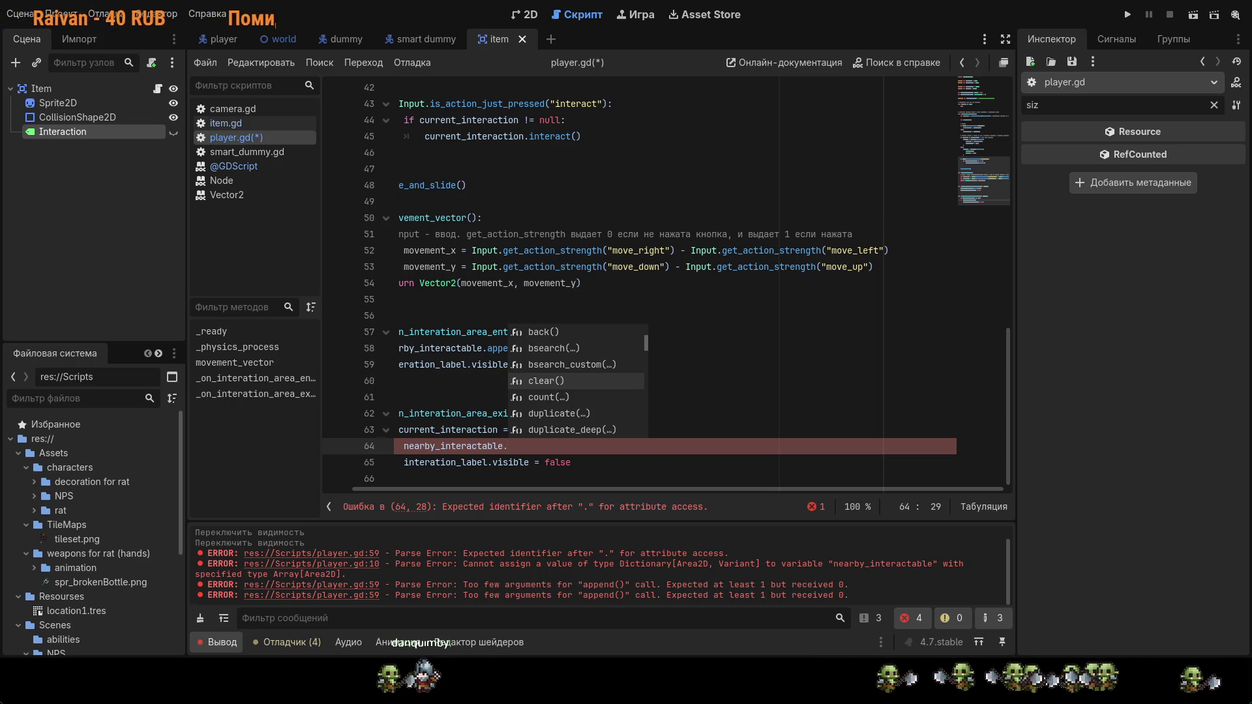
{"action": "key", "text": "Down"}
{"action": "key", "text": "Down"}
{"action": "key", "text": "Down"}
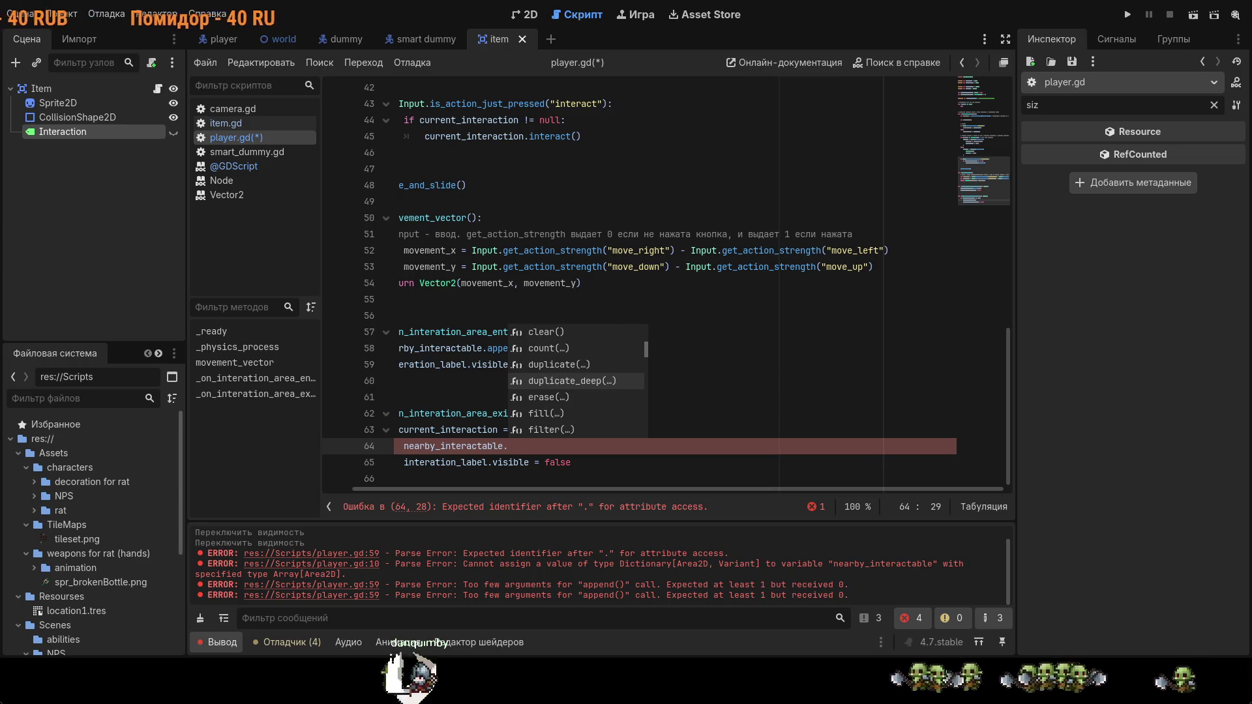
{"action": "key", "text": "Down"}
{"action": "key", "text": "Down"}
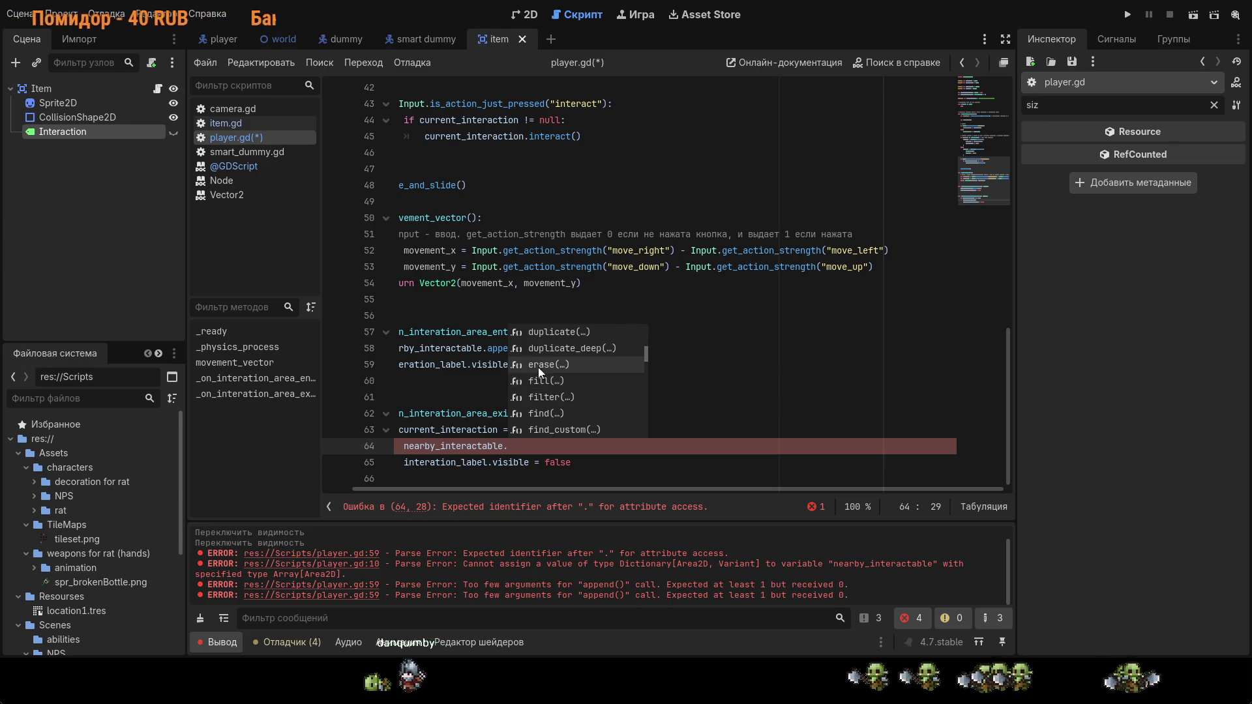
{"action": "left_click", "coordinate": [540, 365]}
{"action": "type", "text": "erase(e)"}
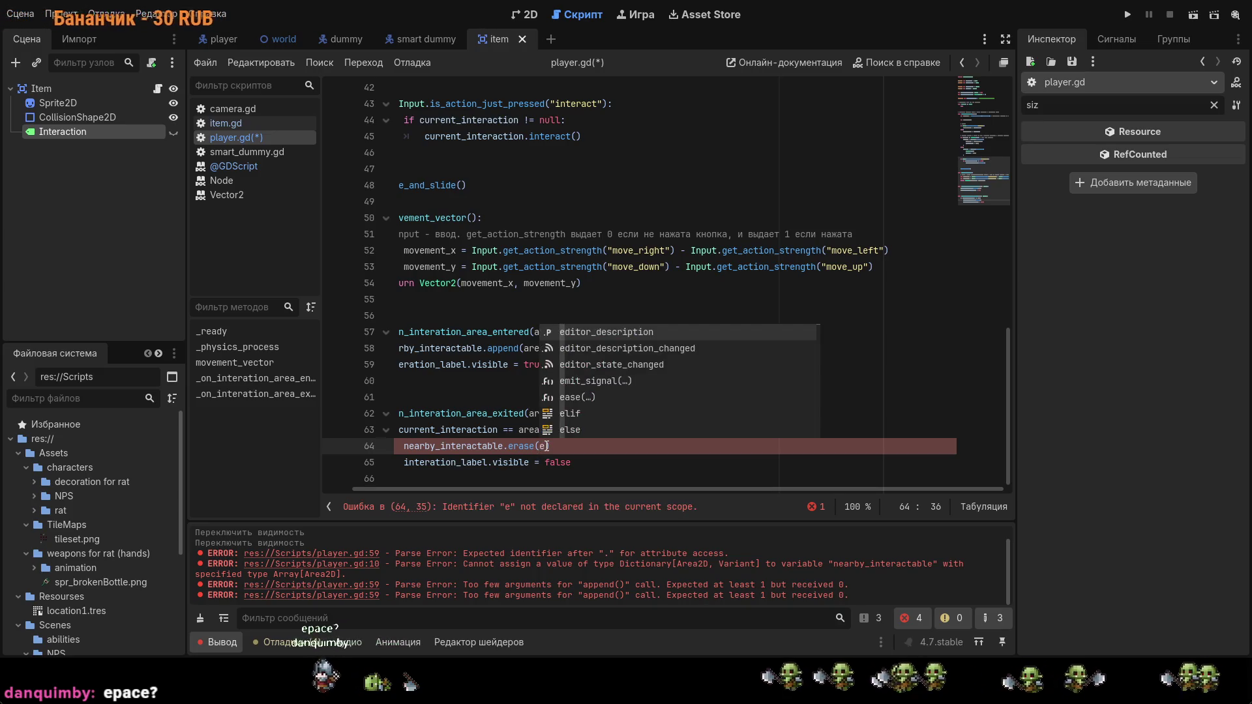
Step: Pass area as the erase argument and save player.gd
{"action": "key", "text": "BackSpace"}
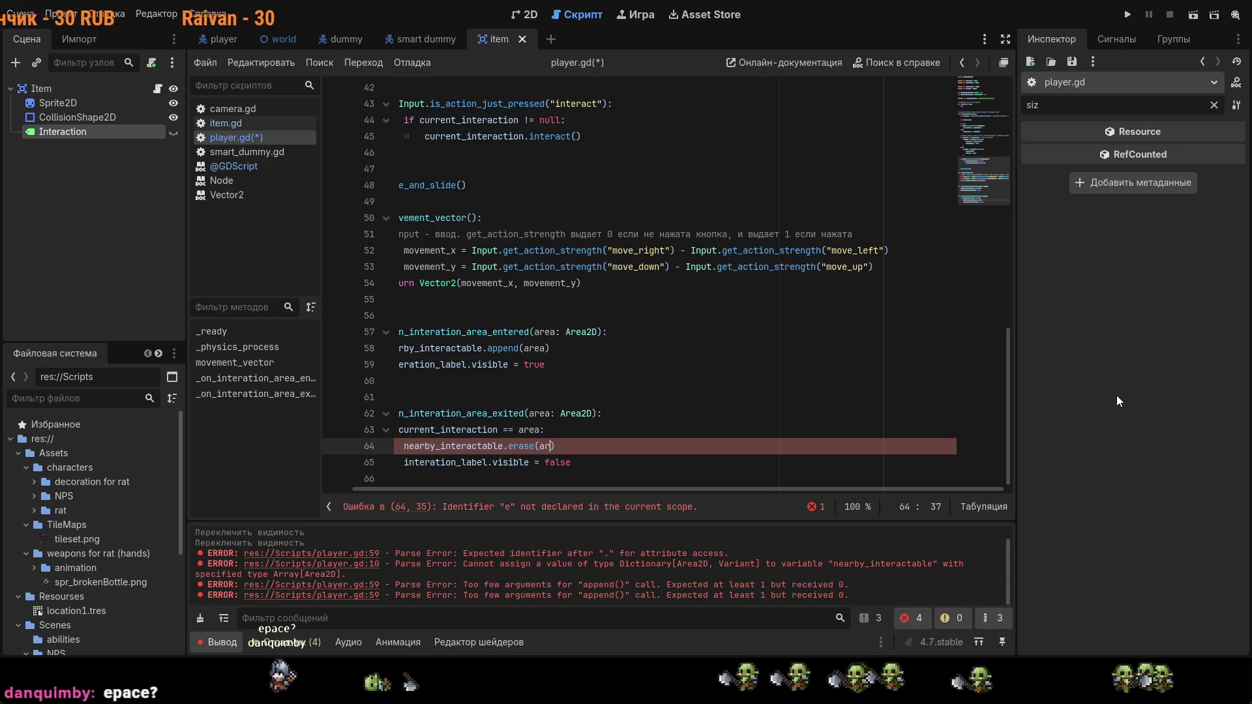
{"action": "type", "text": "area"}
{"action": "key", "text": "ctrl+s"}
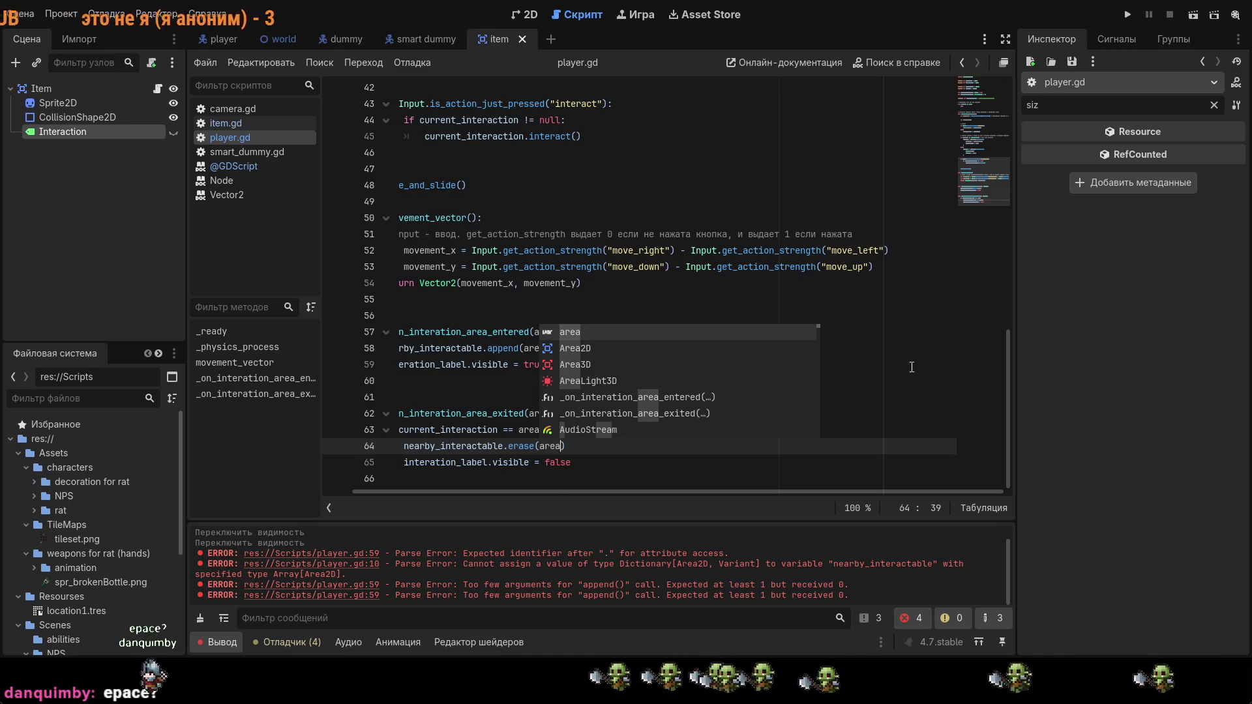
{"action": "key", "text": "Escape"}
{"action": "key", "text": "Up"}
{"action": "key", "text": "Up"}
{"action": "key", "text": "Up"}
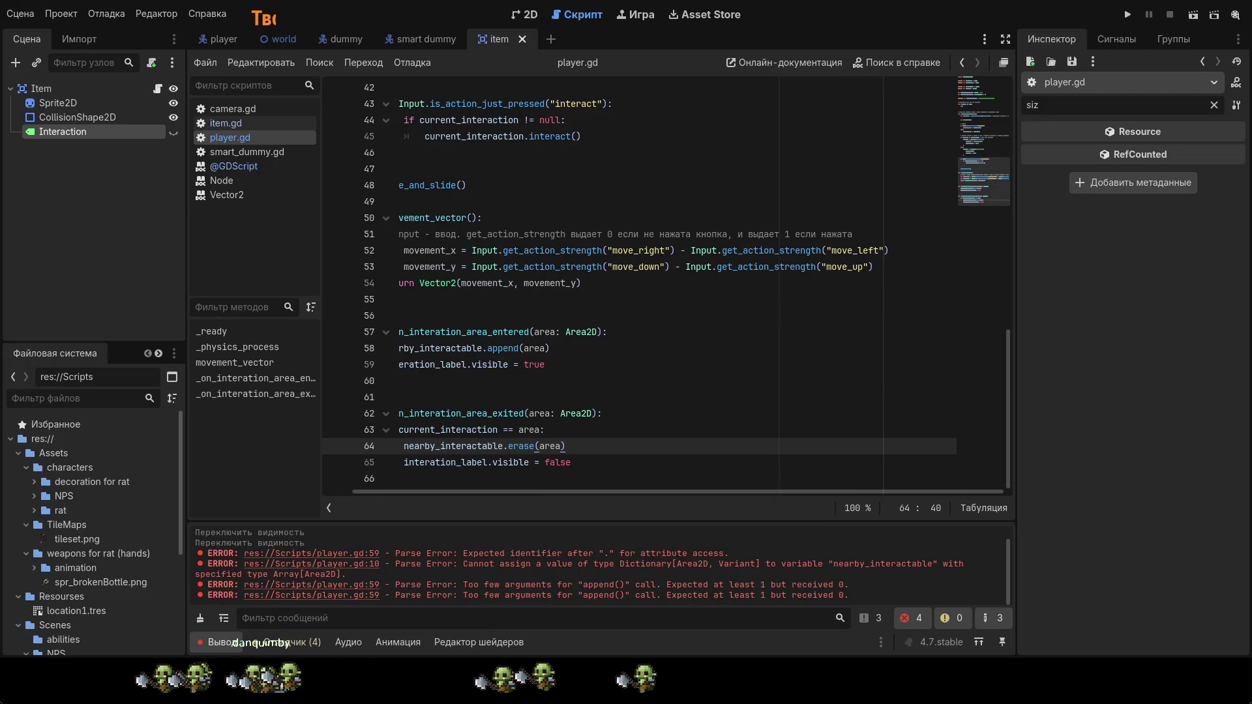
Step: Run the project with F5 to test the updated interaction handlers
{"action": "key", "text": "F5"}
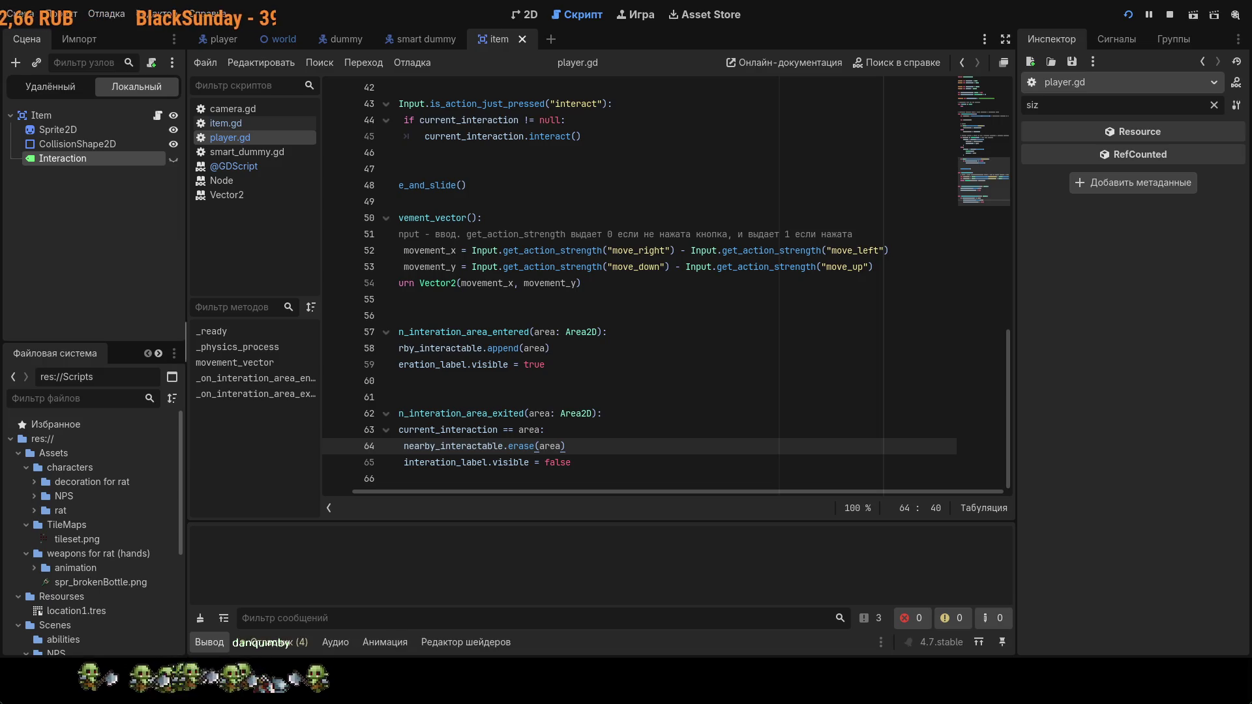
Step: Switch between the player and world scene tabs, then stop the running game with F8
{"action": "left_click", "coordinate": [229, 41]}
{"action": "left_click", "coordinate": [301, 43]}
{"action": "left_click", "coordinate": [221, 40]}
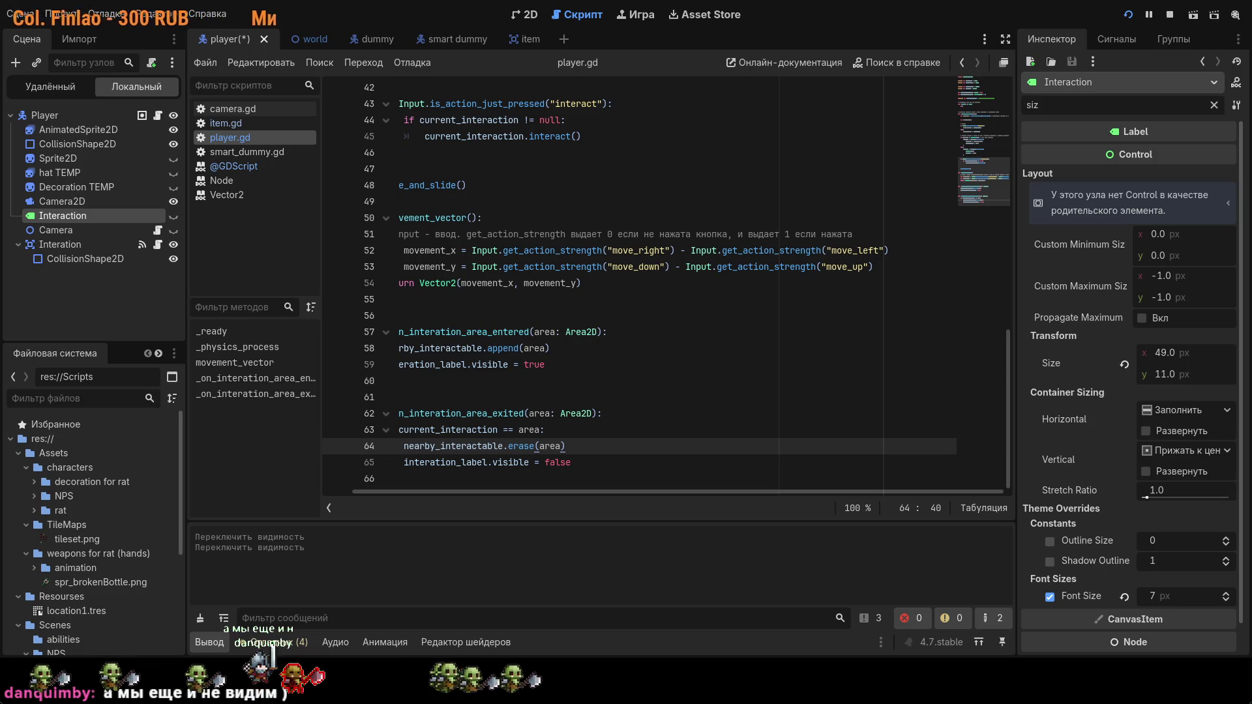
{"action": "key", "text": "F8"}
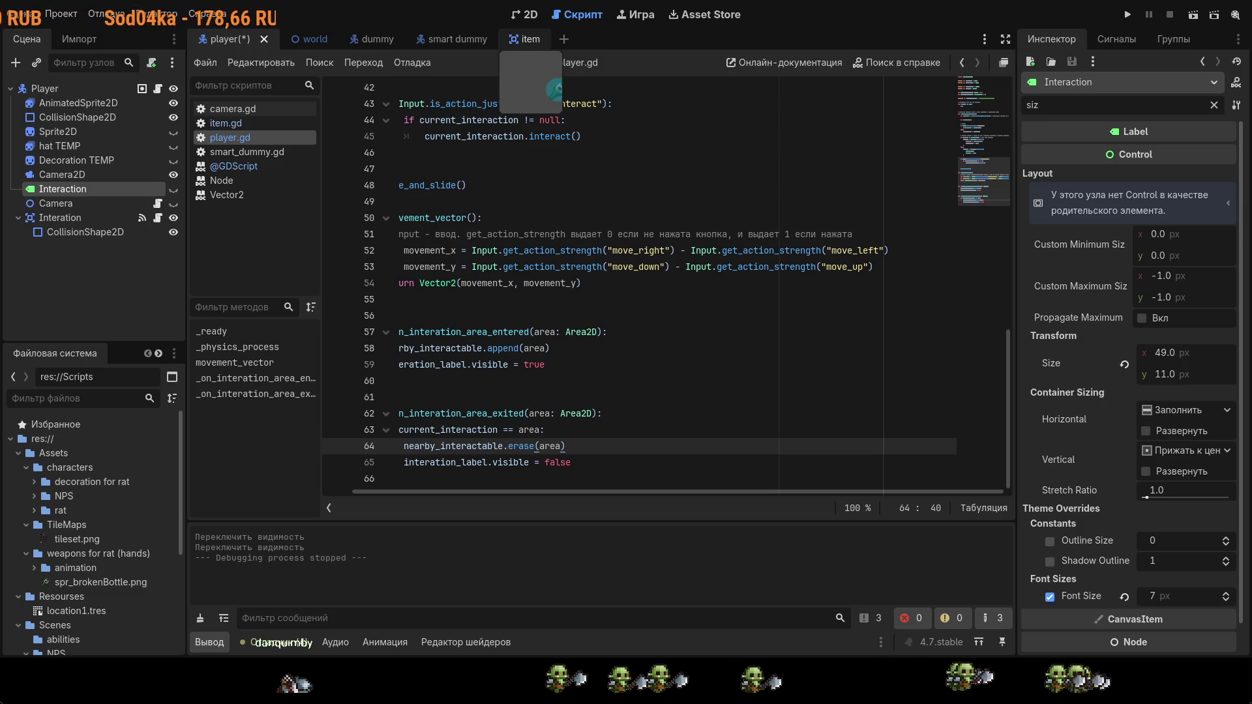
Step: Erase the 'current_interaction != null' comparison from the line 44 condition
{"action": "scroll", "coordinate": [553, 253], "scroll_direction": "up", "scroll_amount": 2}
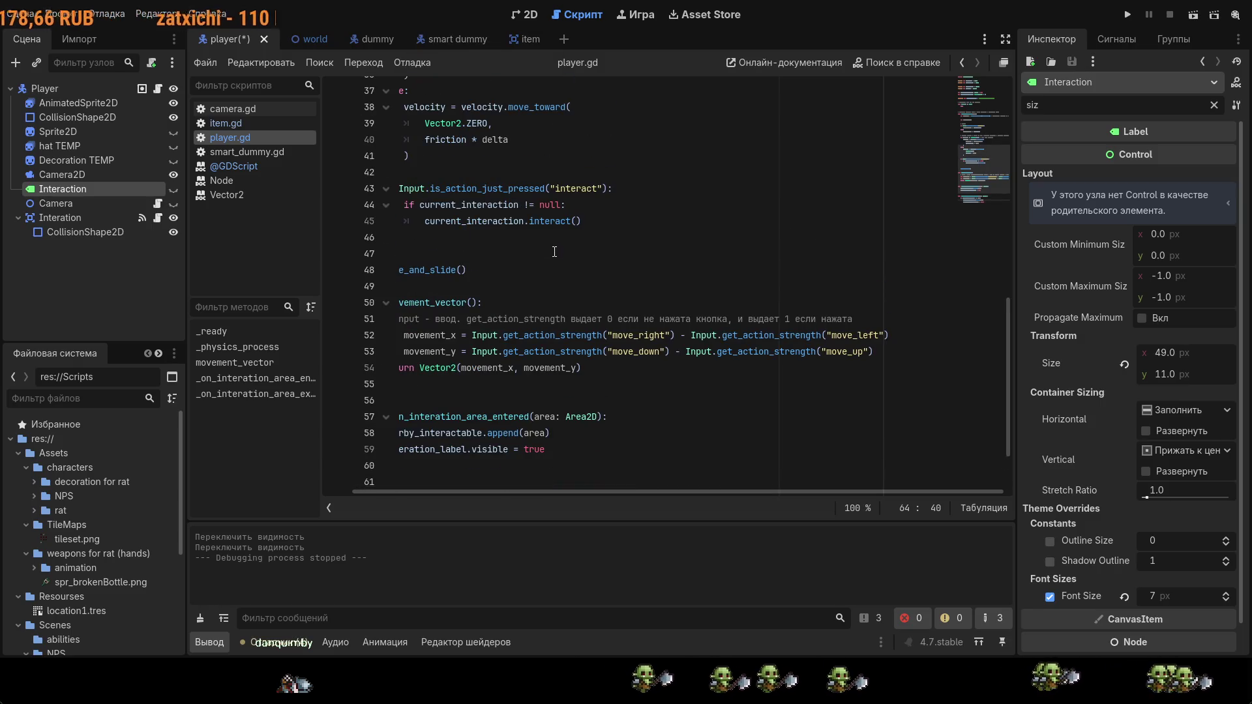
{"action": "scroll", "coordinate": [555, 252], "scroll_direction": "up", "scroll_amount": 1}
{"action": "left_click_drag", "start_coordinate": [583, 235], "coordinate": [536, 221]}
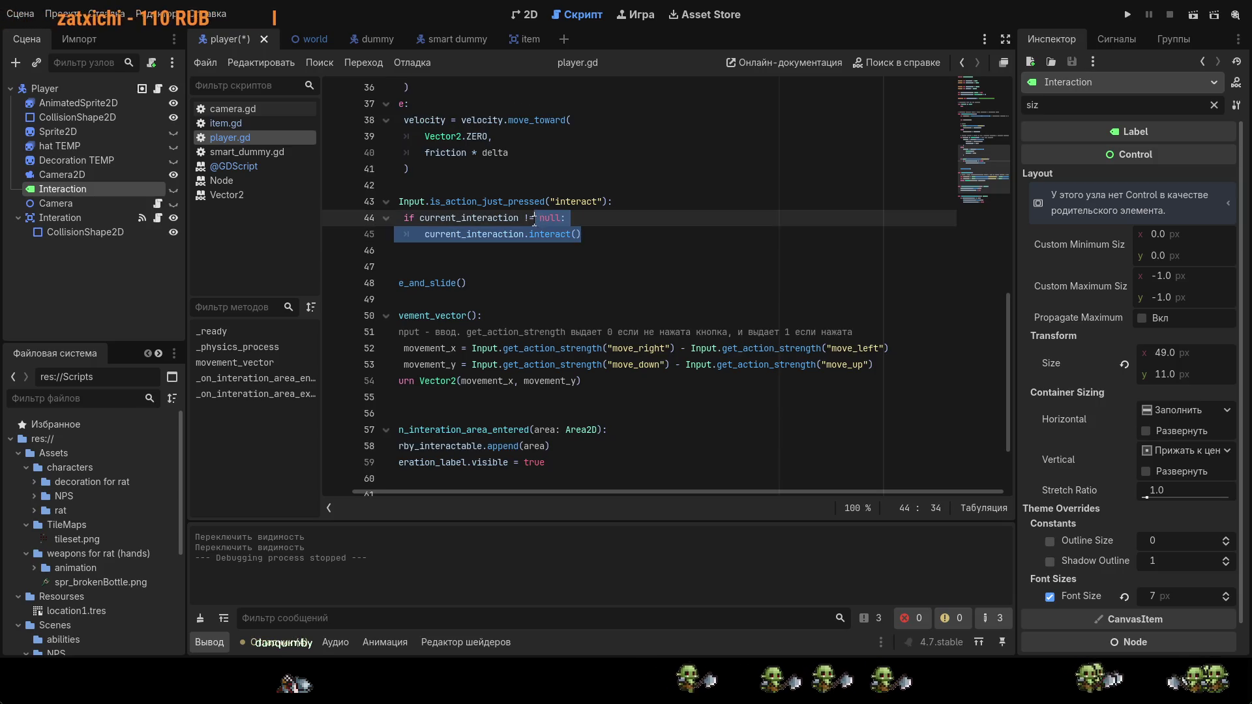
{"action": "left_click", "coordinate": [607, 232]}
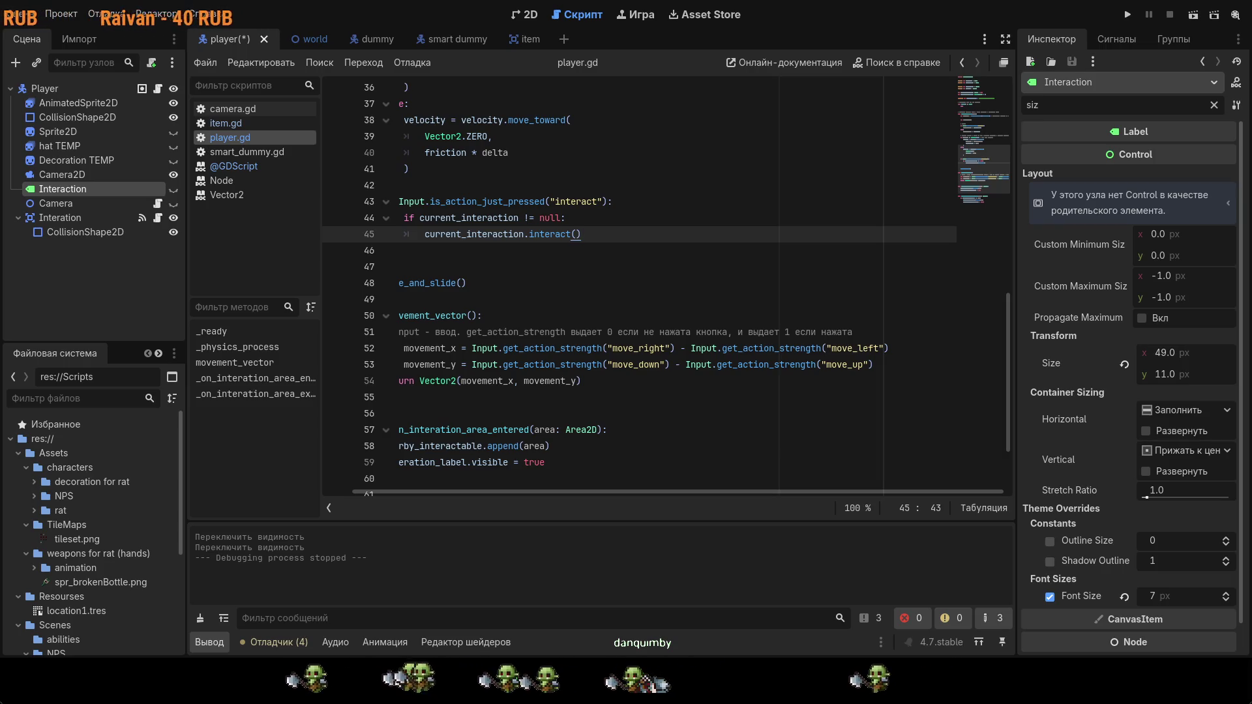
{"action": "left_click", "coordinate": [566, 218]}
{"action": "key", "text": "Left"}
{"action": "key", "text": "BackSpace"}
{"action": "key", "text": "BackSpace"}
{"action": "key", "text": "BackSpace"}
{"action": "key", "text": "ctrl+BackSpace"}
{"action": "key", "text": "ctrl+BackSpace"}
{"action": "key", "text": "ctrl+BackSpace"}
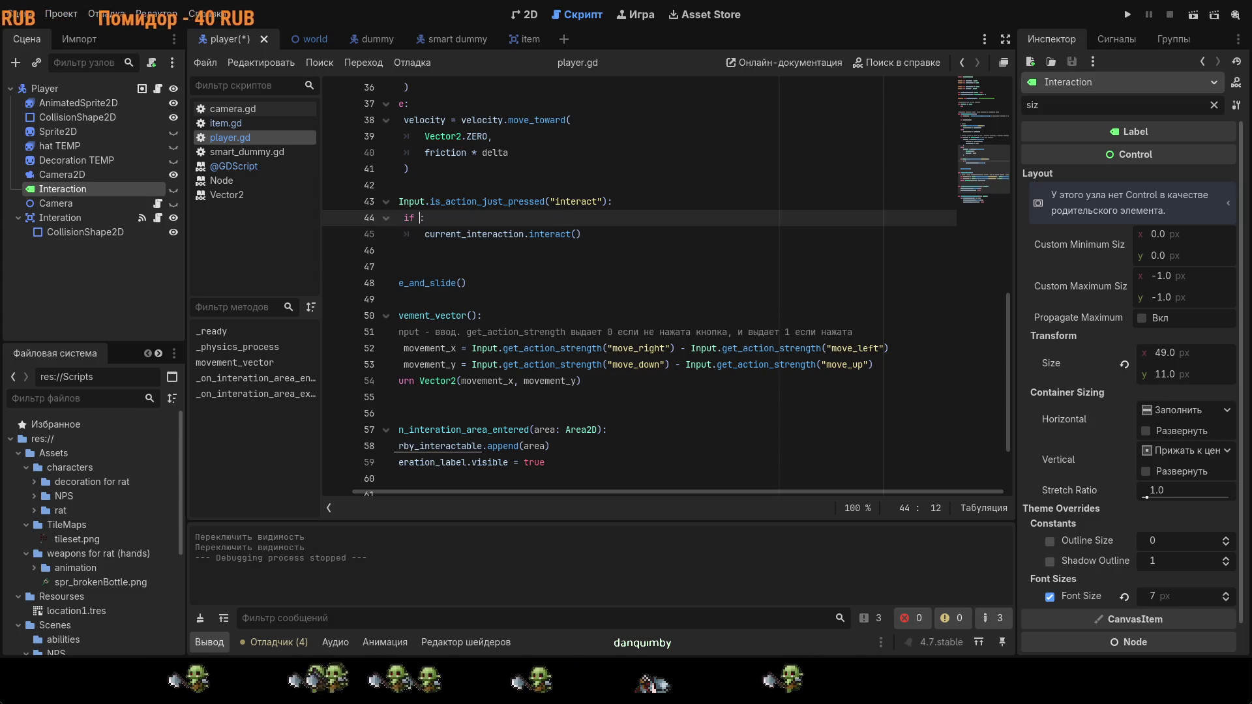
Step: Make the condition 'if nearby_interactable.is_empty():' using autocomplete
{"action": "type", "text": "nearby"}
{"action": "key", "text": "Return"}
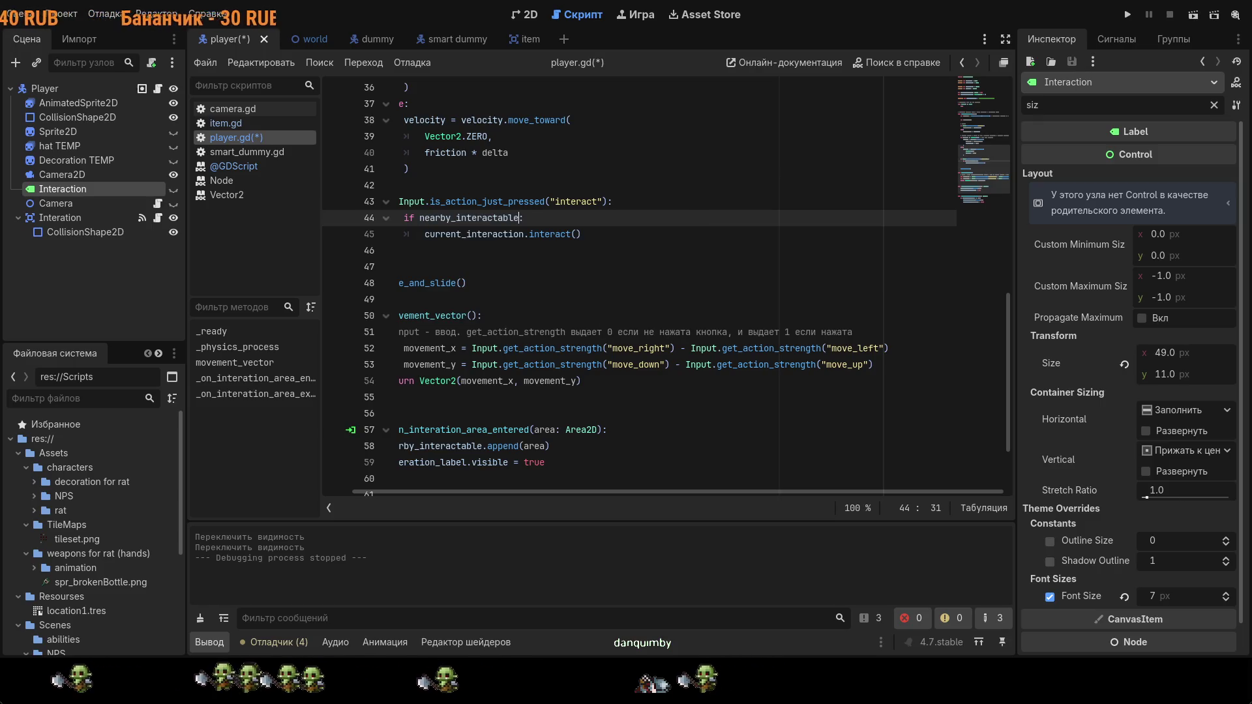
{"action": "type", "text": ".is"}
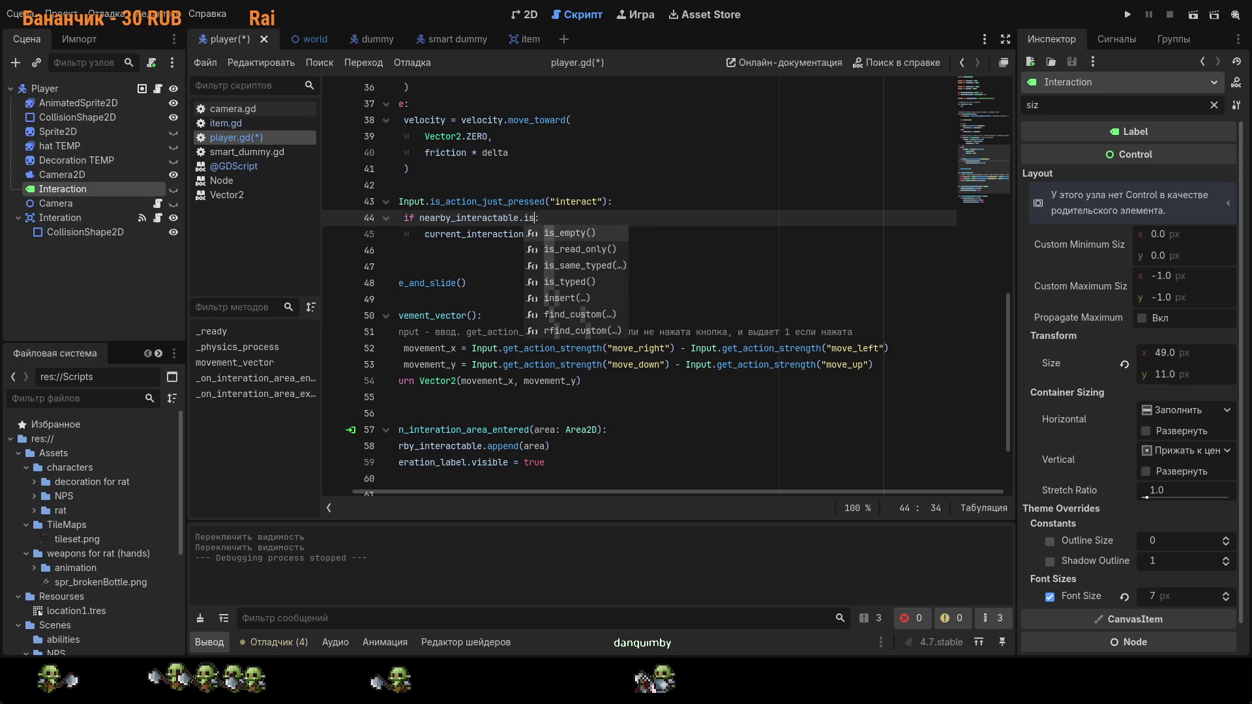
{"action": "key", "text": "Return"}
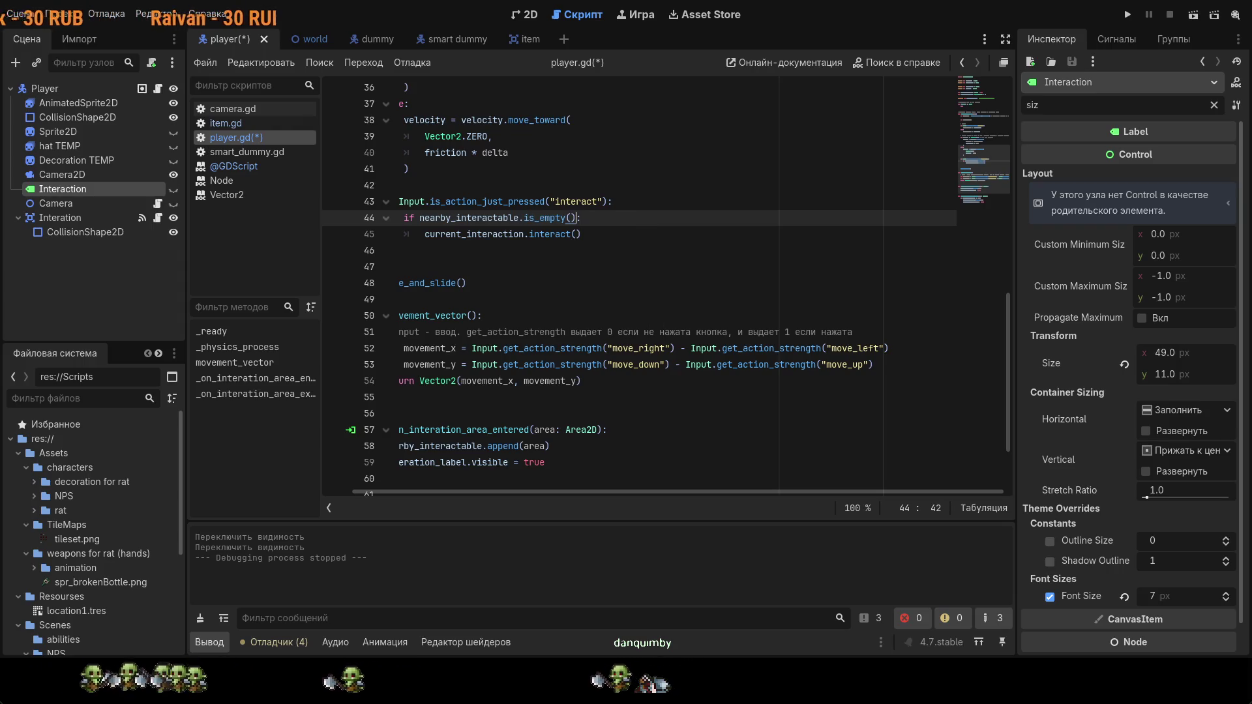
{"action": "left_click", "coordinate": [575, 234]}
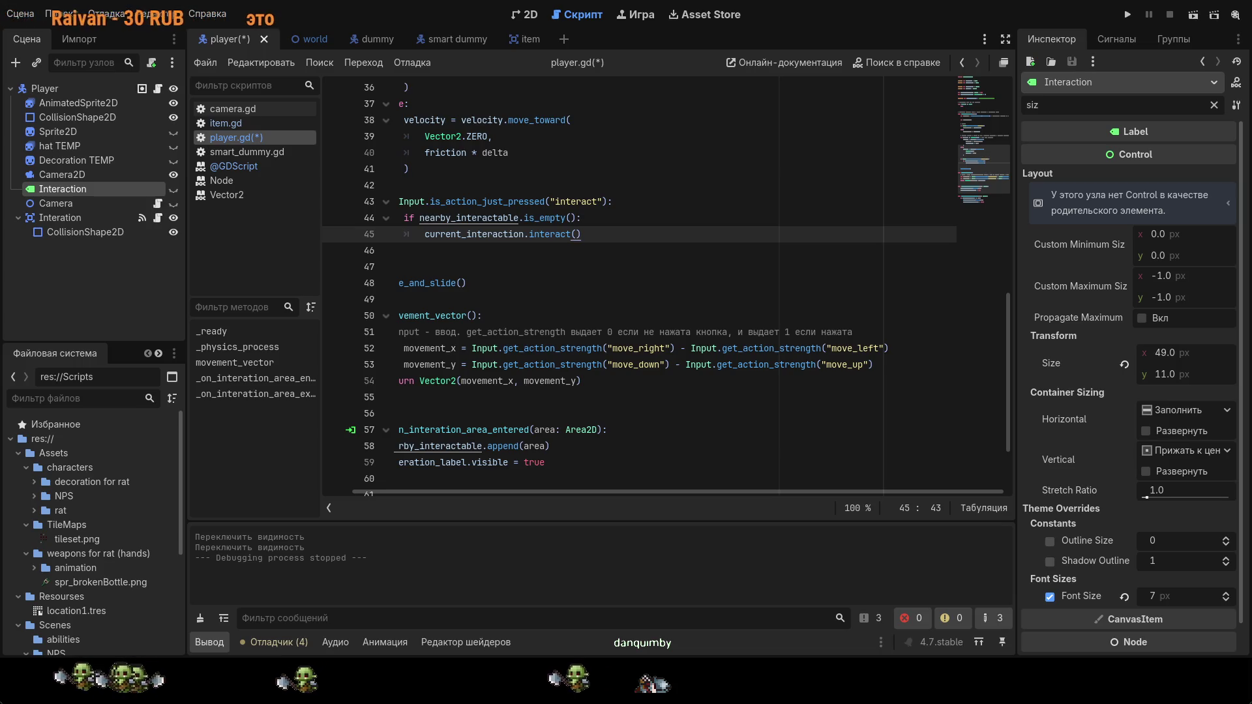
Step: Look up the is_empty documentation and return to player.gd
{"action": "left_click", "coordinate": [549, 219], "text": "ctrl"}
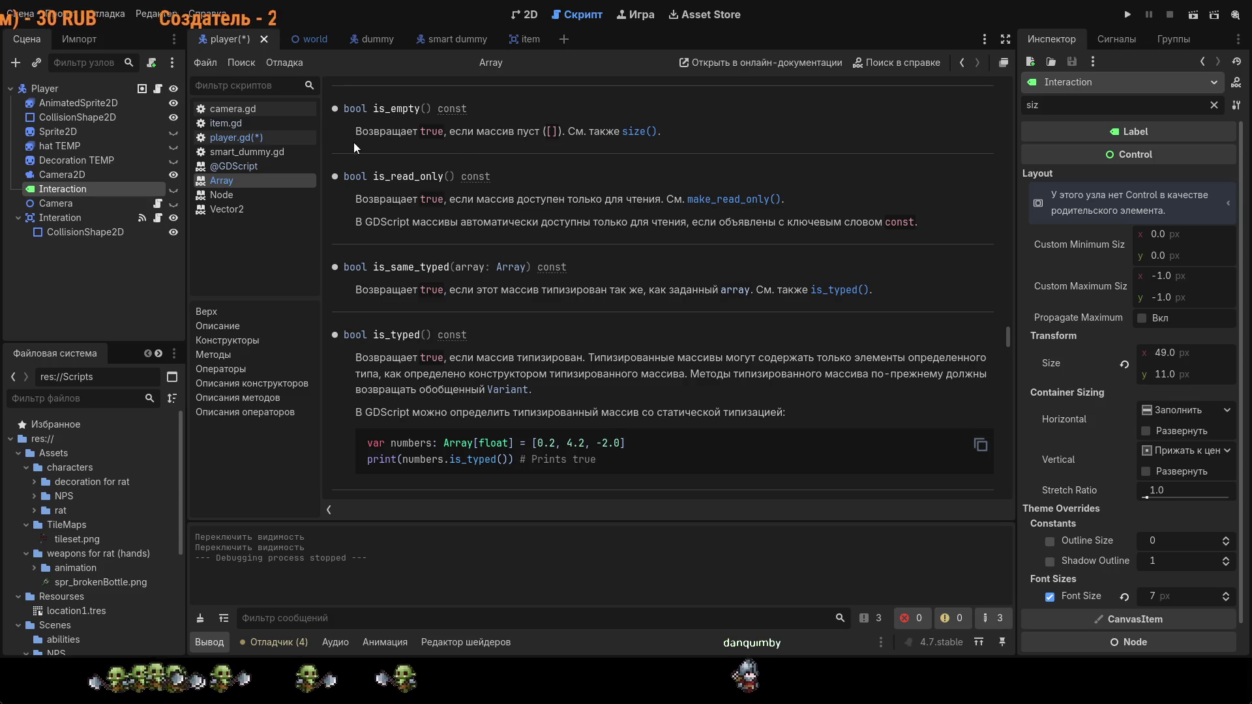
{"action": "left_click_drag", "start_coordinate": [347, 138], "coordinate": [433, 134]}
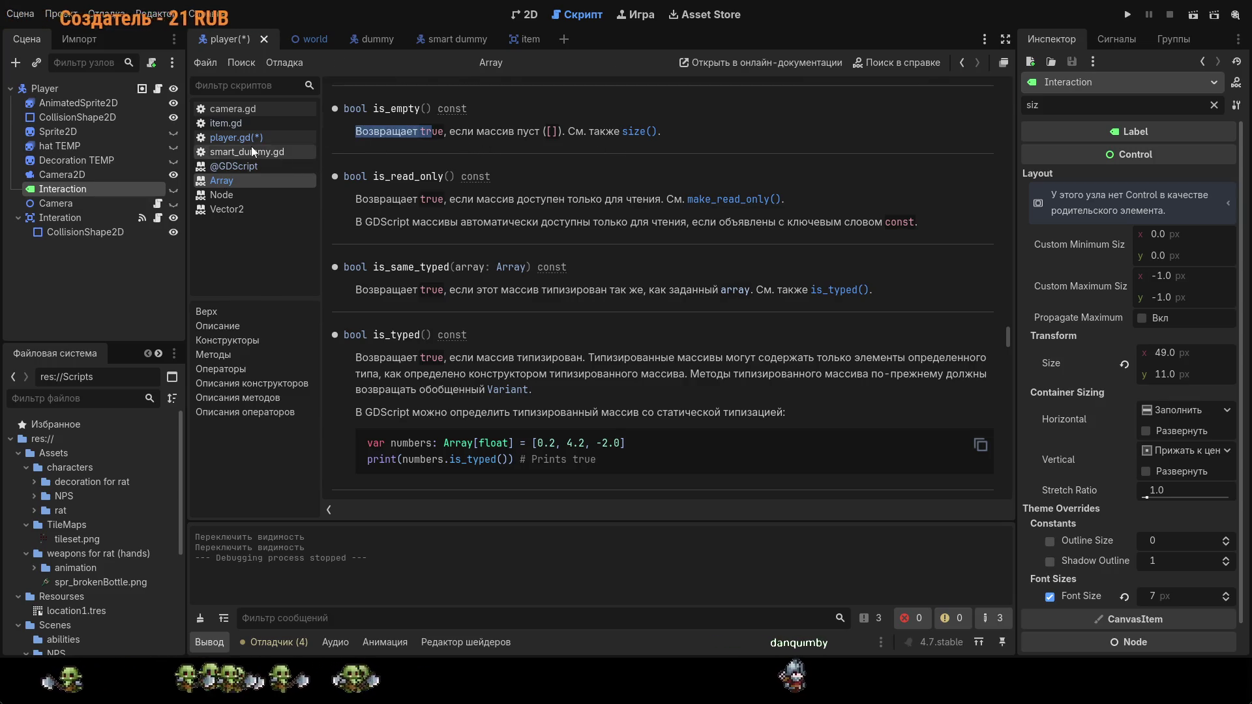
{"action": "left_click", "coordinate": [249, 139]}
Step: Write 'current_interaction = null' on line 45 and save the script
{"action": "left_click", "coordinate": [574, 239]}
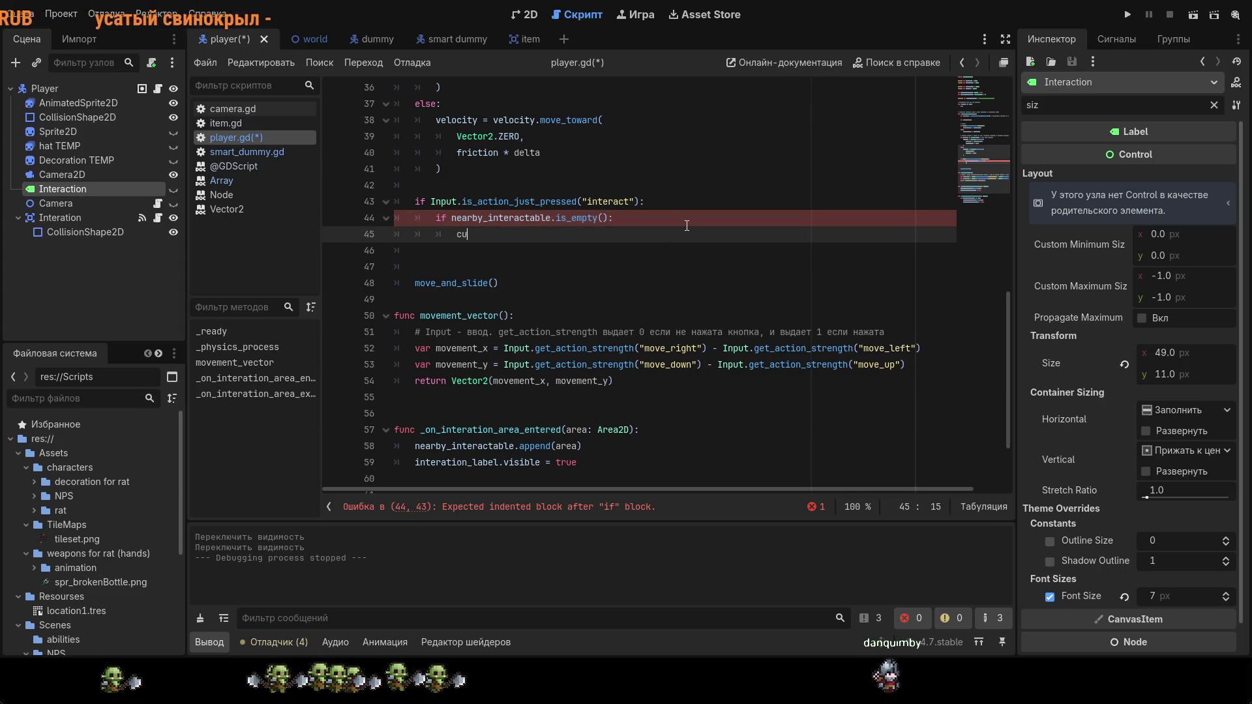
{"action": "type", "text": "cur"}
{"action": "key", "text": "Return"}
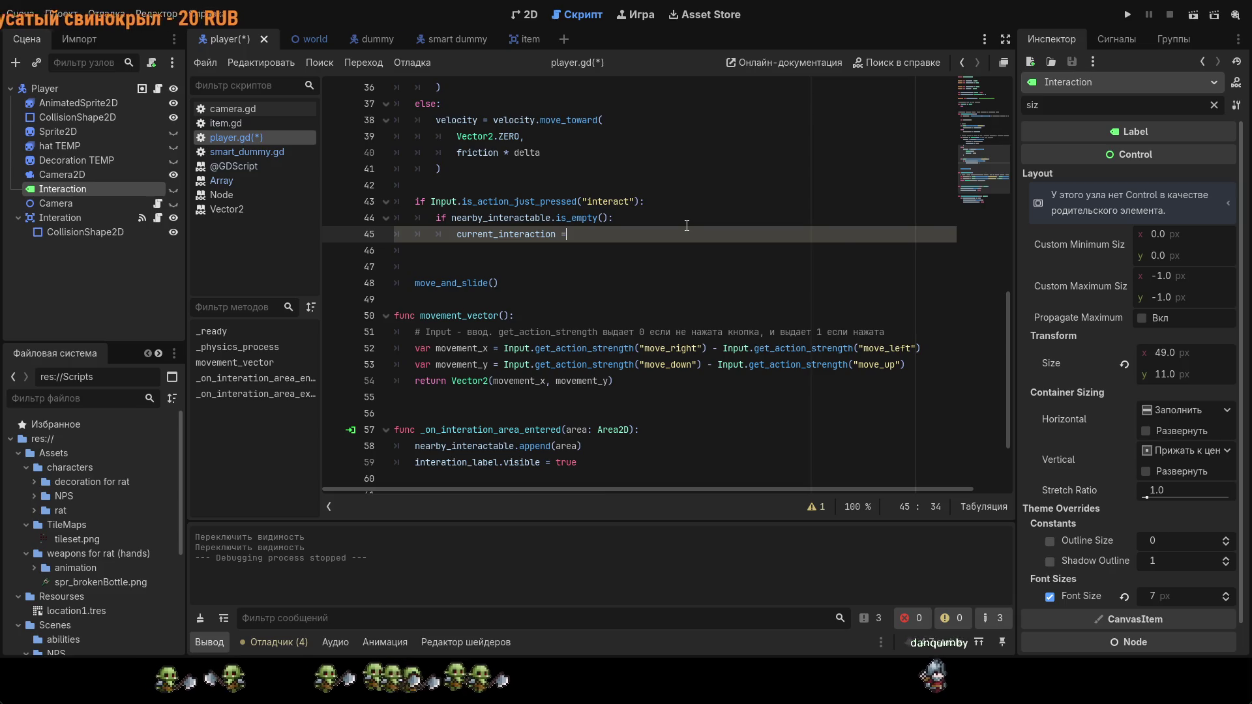
{"action": "type", "text": "=n"}
{"action": "key", "text": "BackSpace"}
{"action": "type", "text": "nu"}
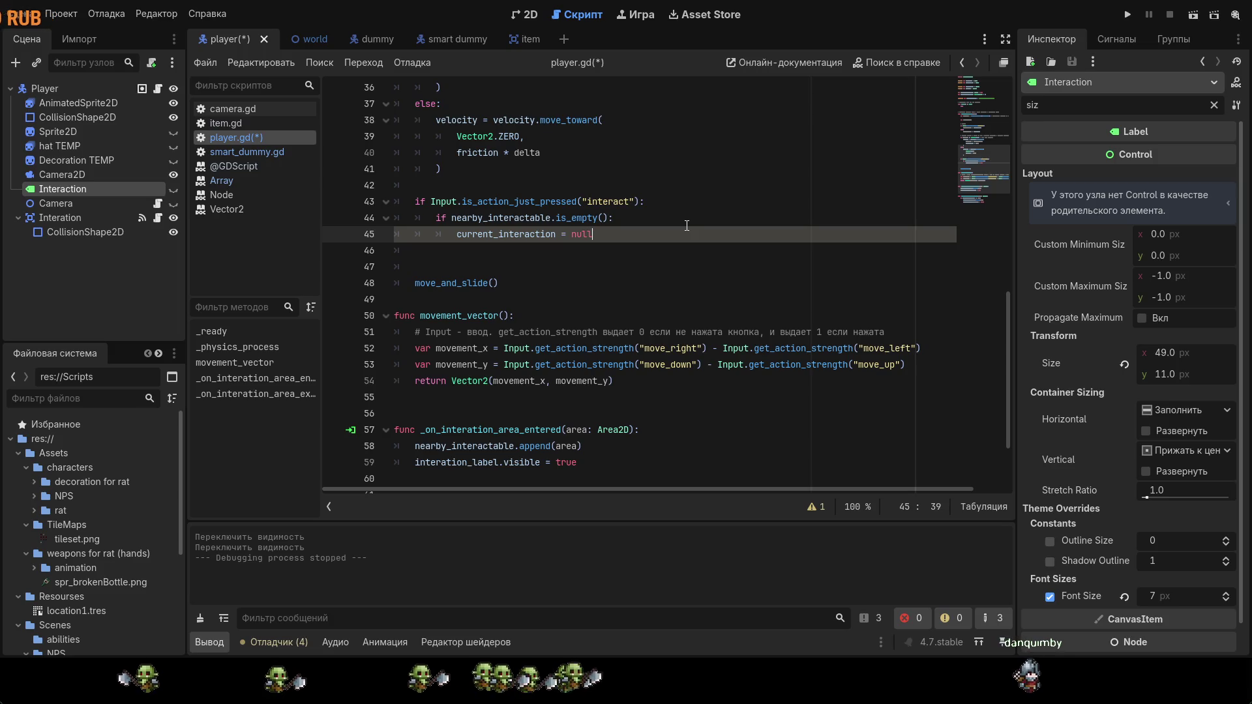
{"action": "type", "text": "ll"}
{"action": "key", "text": "ctrl+s"}
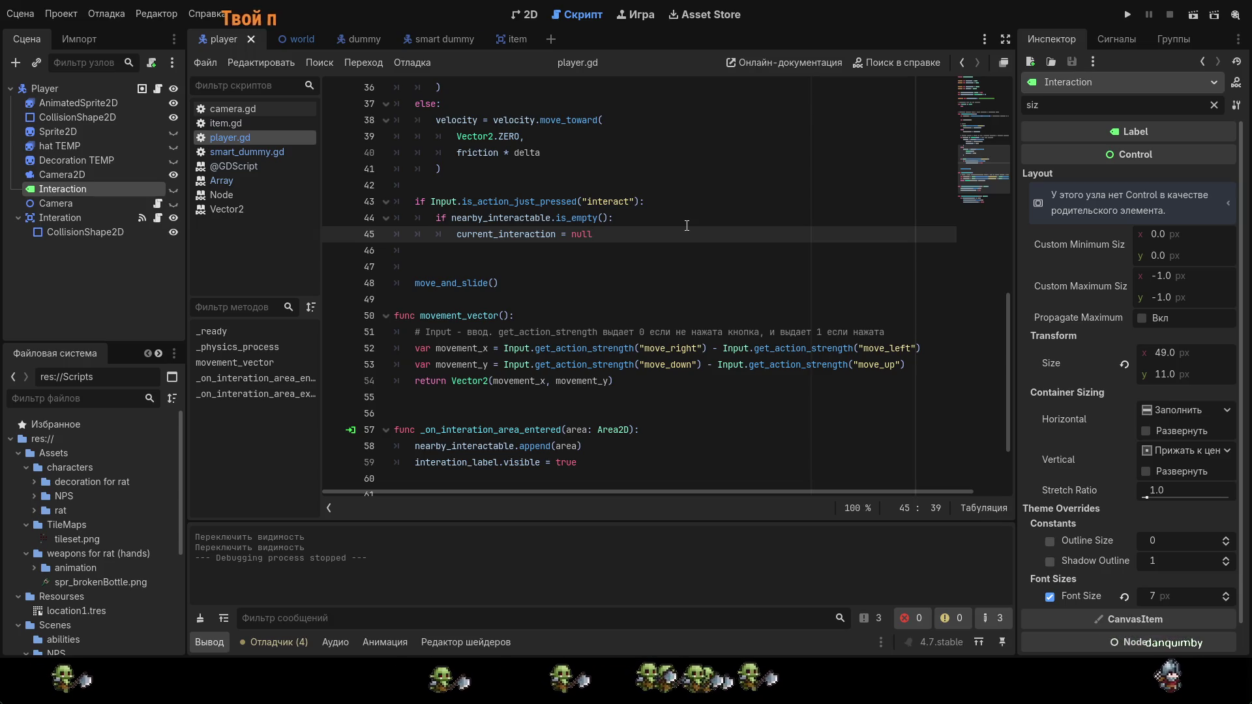
Step: Add then undo a blank line, and place the caret after movement_vector
{"action": "key", "text": "Return"}
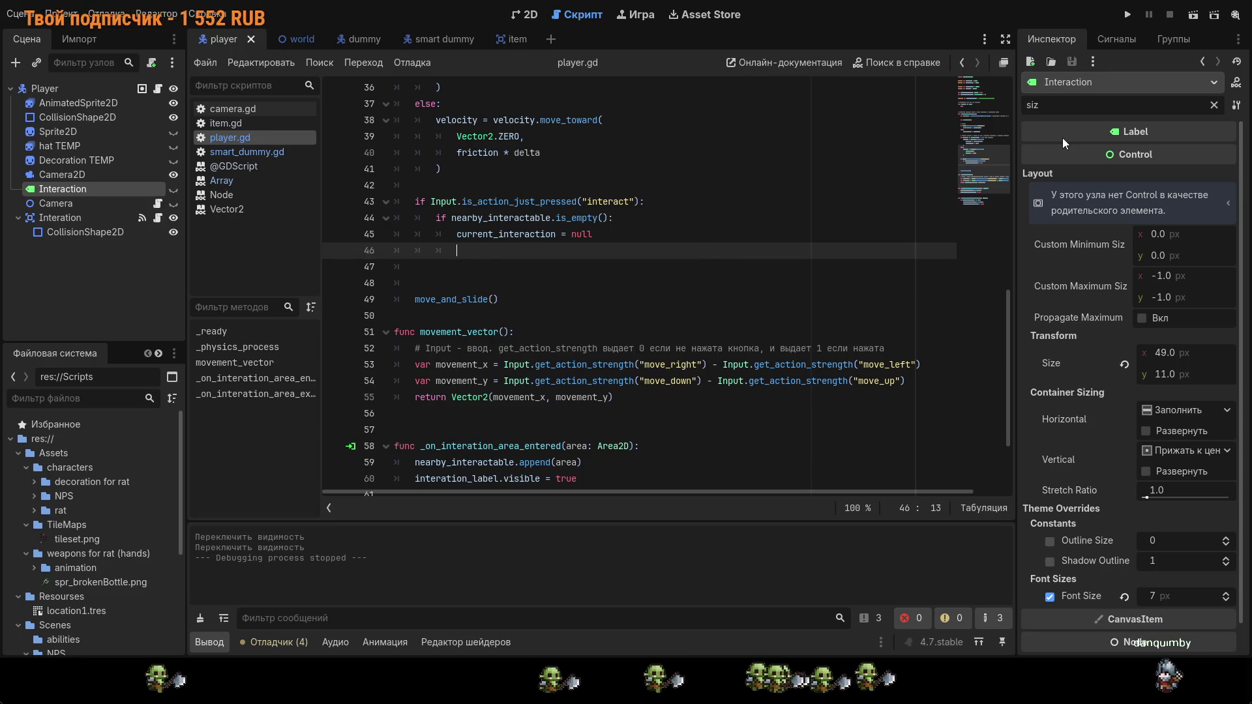
{"action": "key", "text": "ctrl+s"}
{"action": "scroll", "coordinate": [619, 300], "scroll_direction": "up", "scroll_amount": 1}
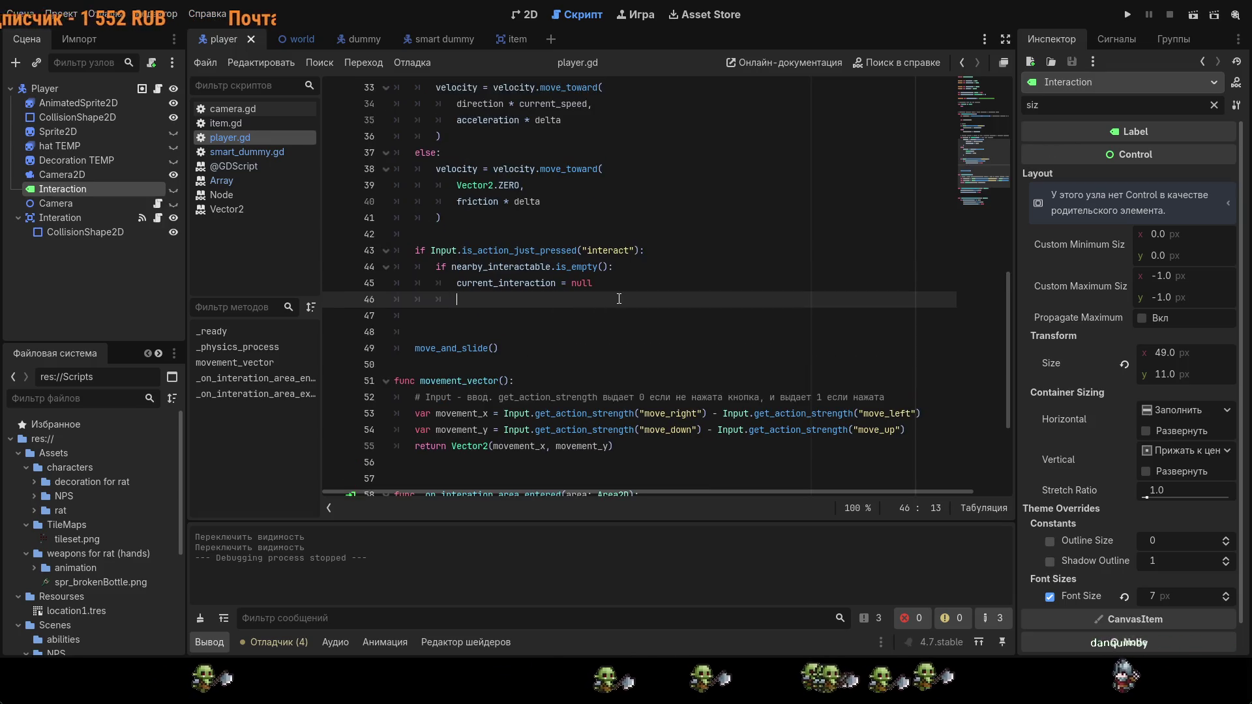
{"action": "key", "text": "ctrl+z"}
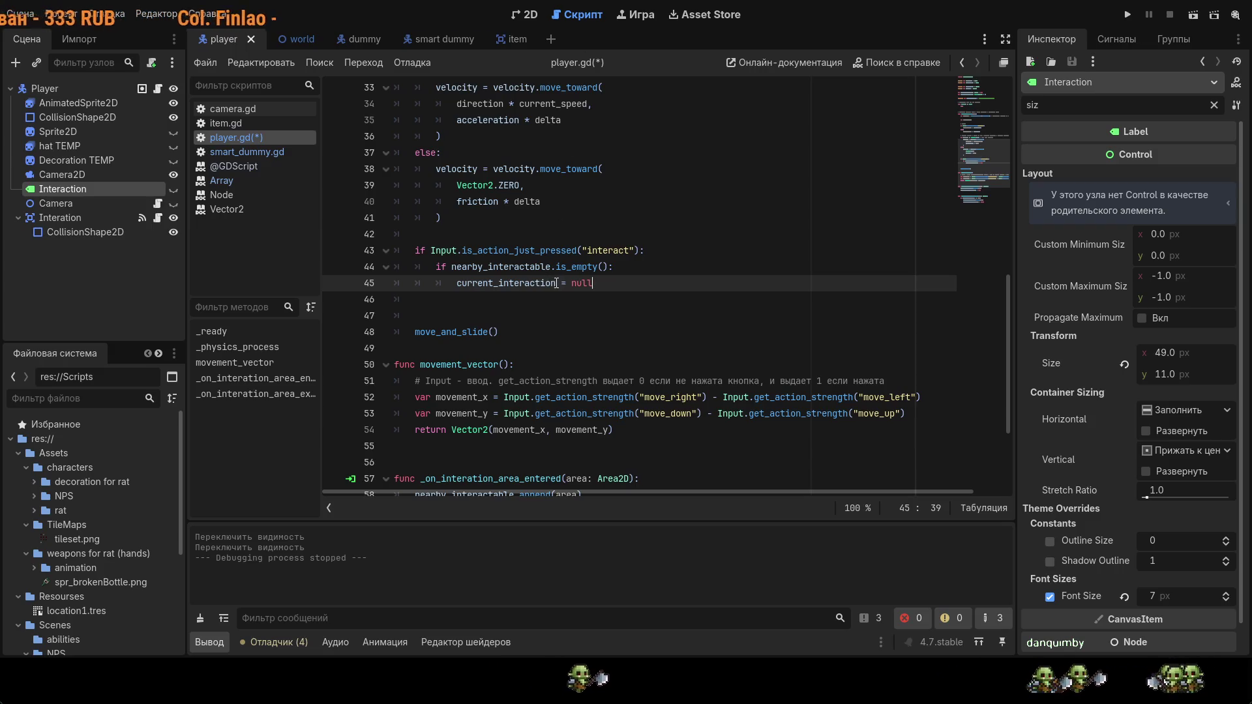
{"action": "left_click_drag", "start_coordinate": [556, 283], "coordinate": [456, 283]}
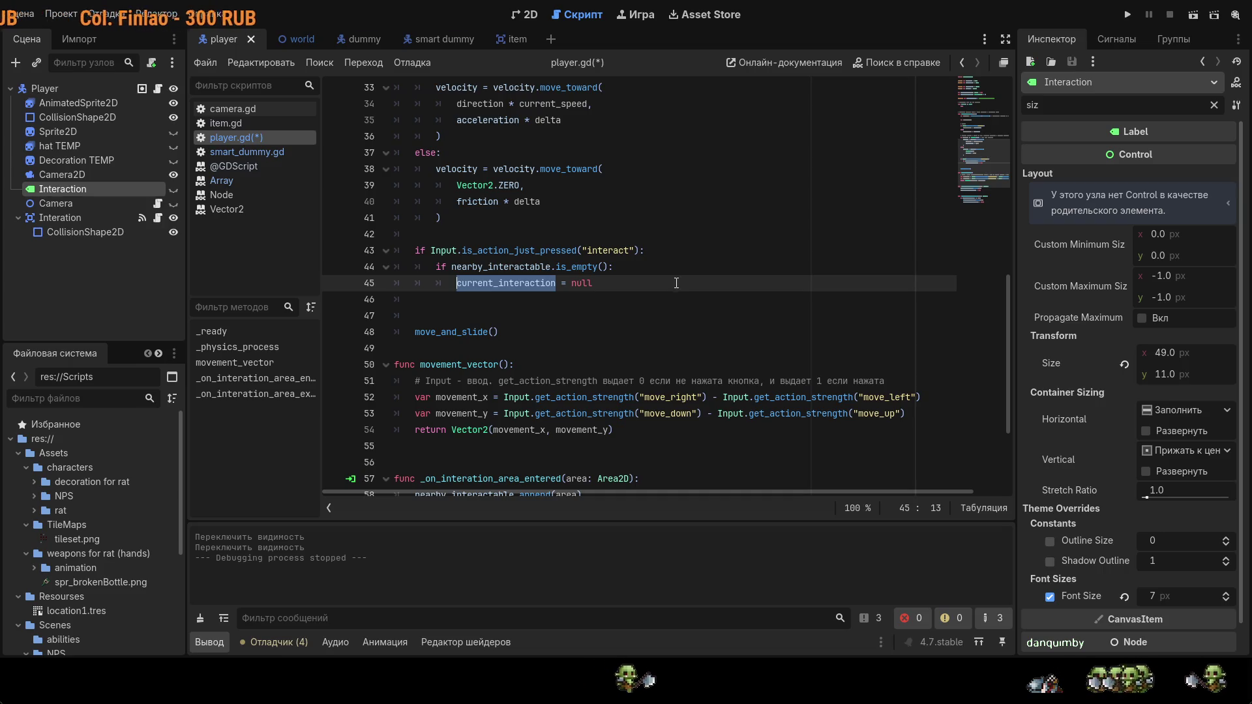
{"action": "scroll", "coordinate": [677, 283], "scroll_direction": "down", "scroll_amount": 3}
{"action": "left_click", "coordinate": [443, 314]}
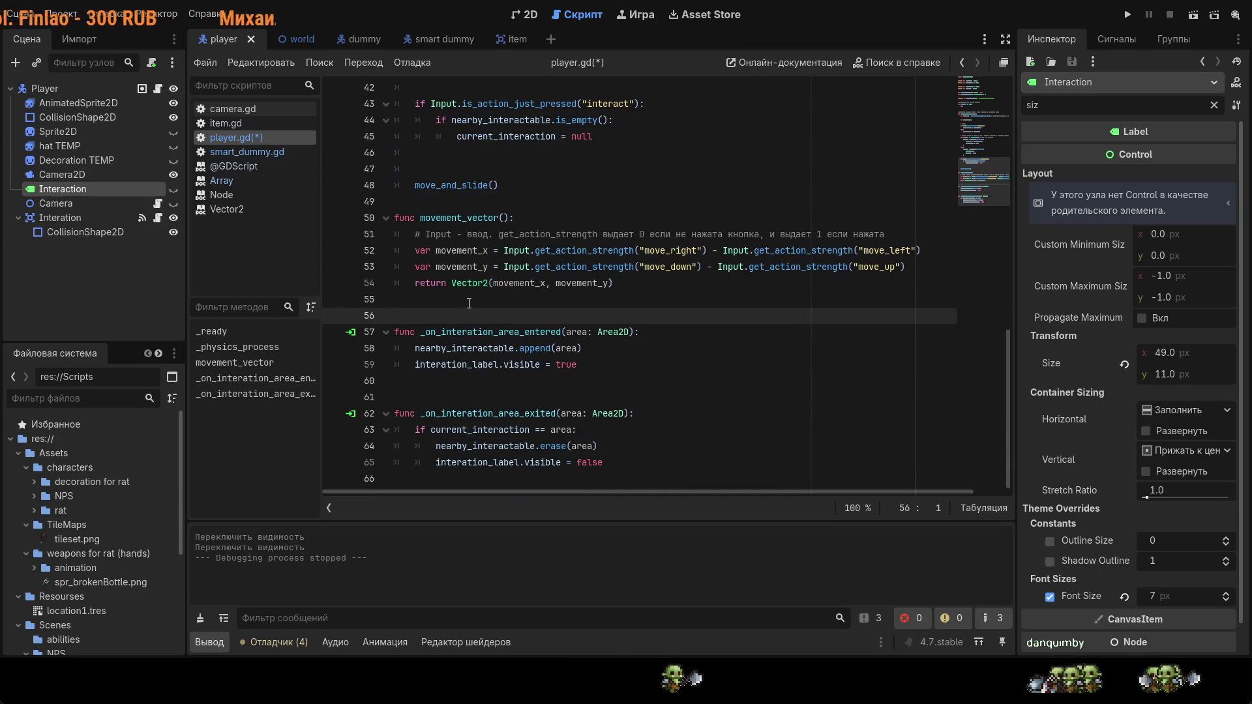
Step: Insert blank lines and write the update_current_interaction() function header, then save
{"action": "key", "text": "Return"}
{"action": "key", "text": "Up"}
{"action": "key", "text": "Return"}
{"action": "key", "text": "Up"}
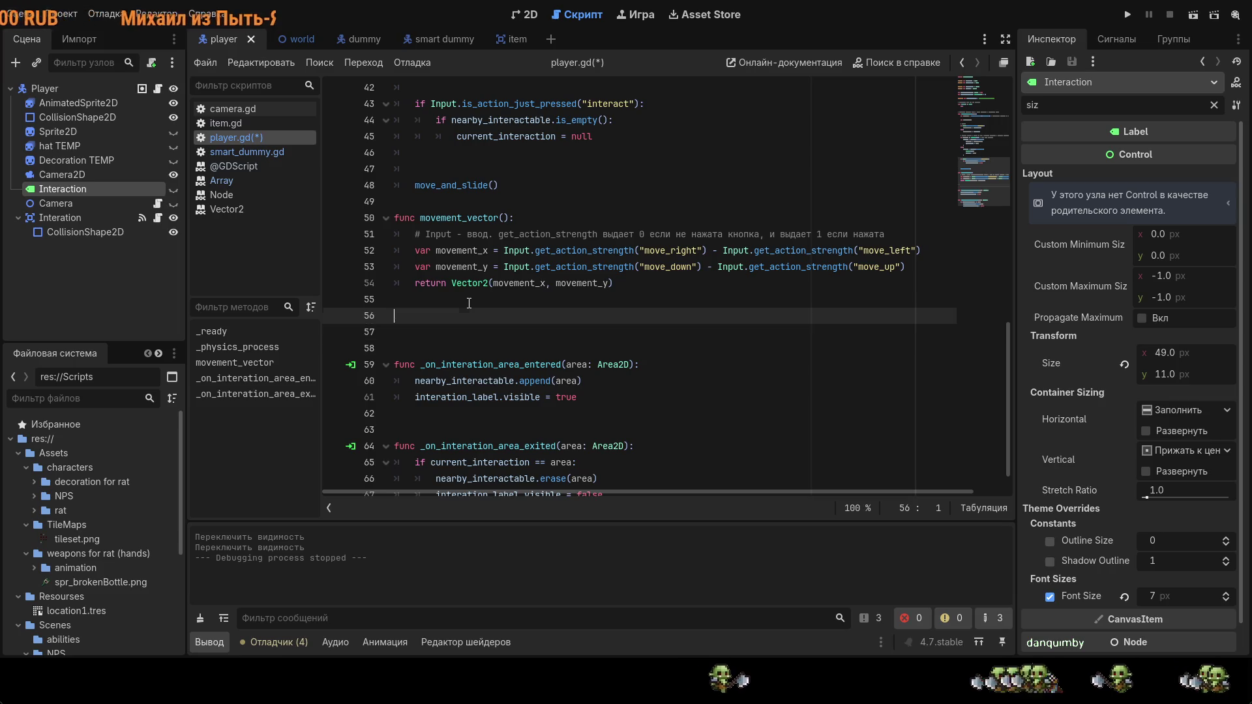
{"action": "key", "text": "Return"}
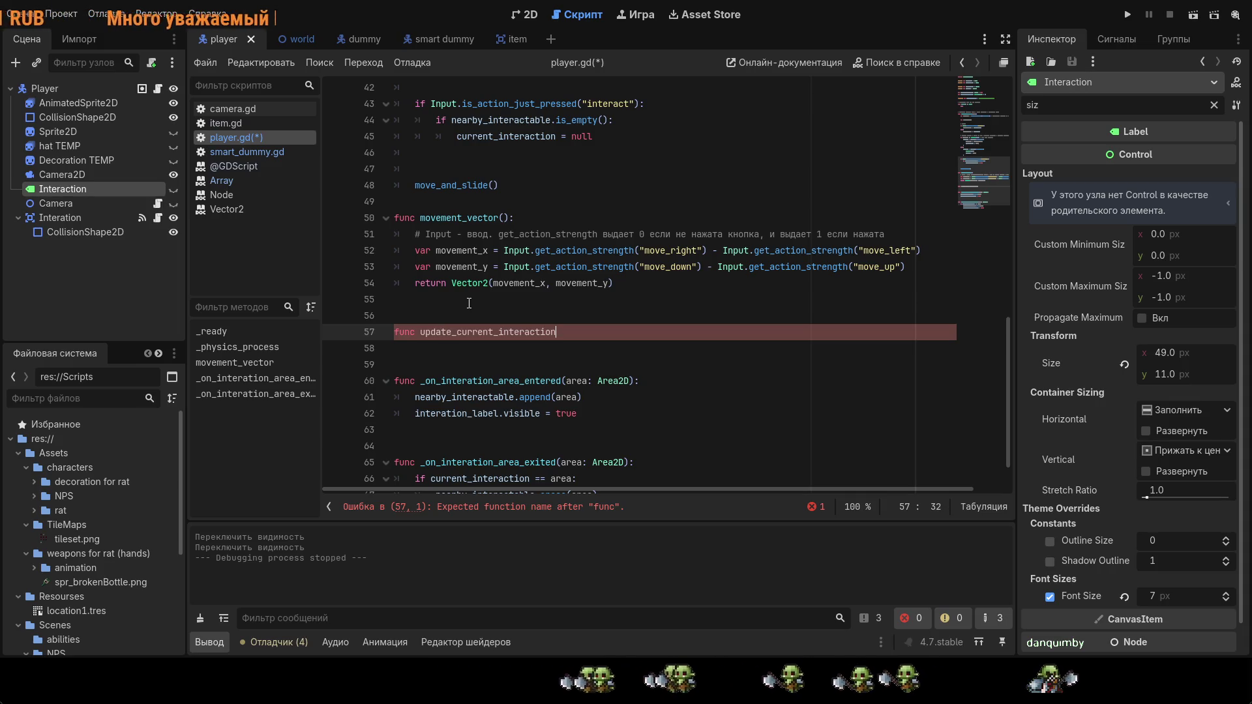
{"action": "key", "text": "ctrl+s"}
{"action": "type", "text": "():"}
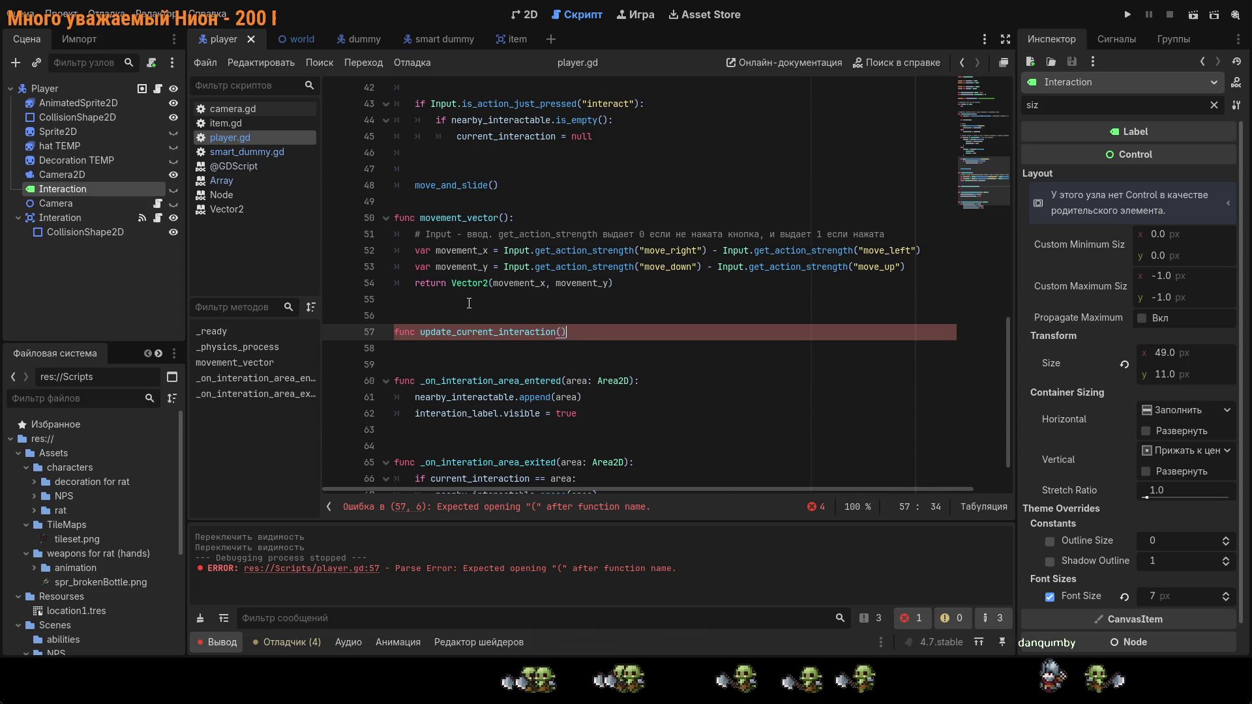
{"action": "key", "text": "ctrl+s"}
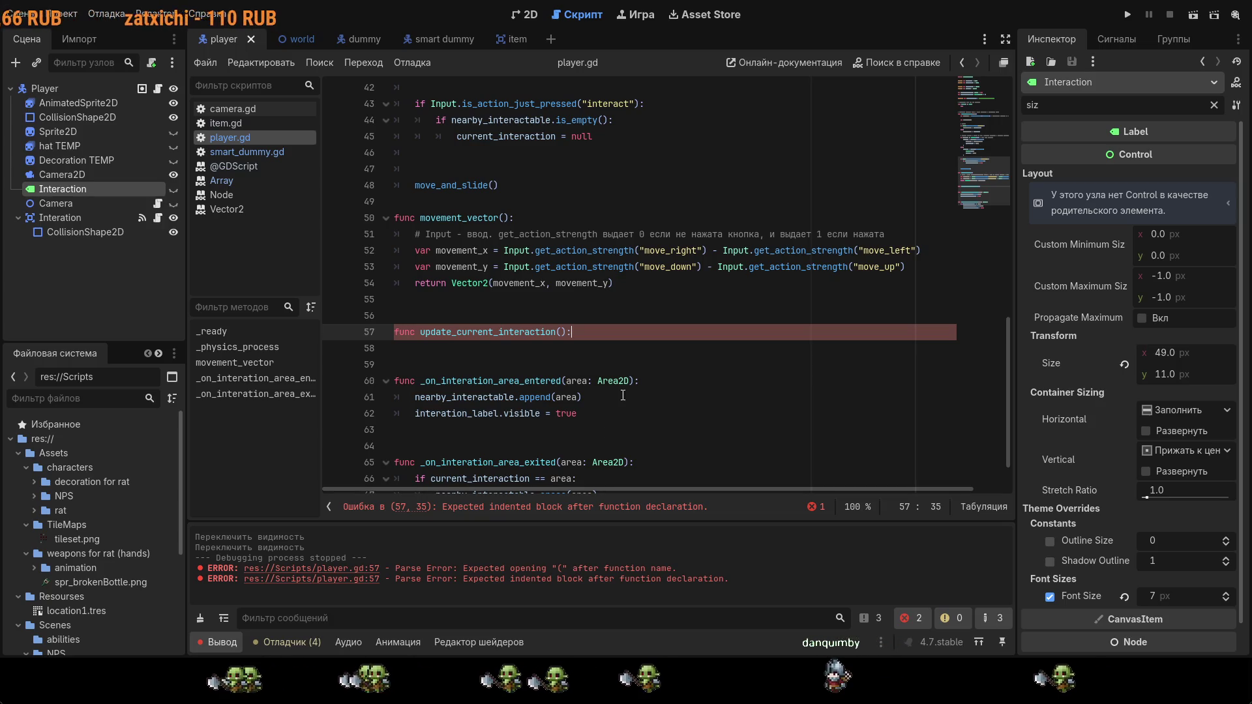
Step: Give update_current_interaction a pass placeholder body
{"action": "key", "text": "Return"}
{"action": "type", "text": "pass"}
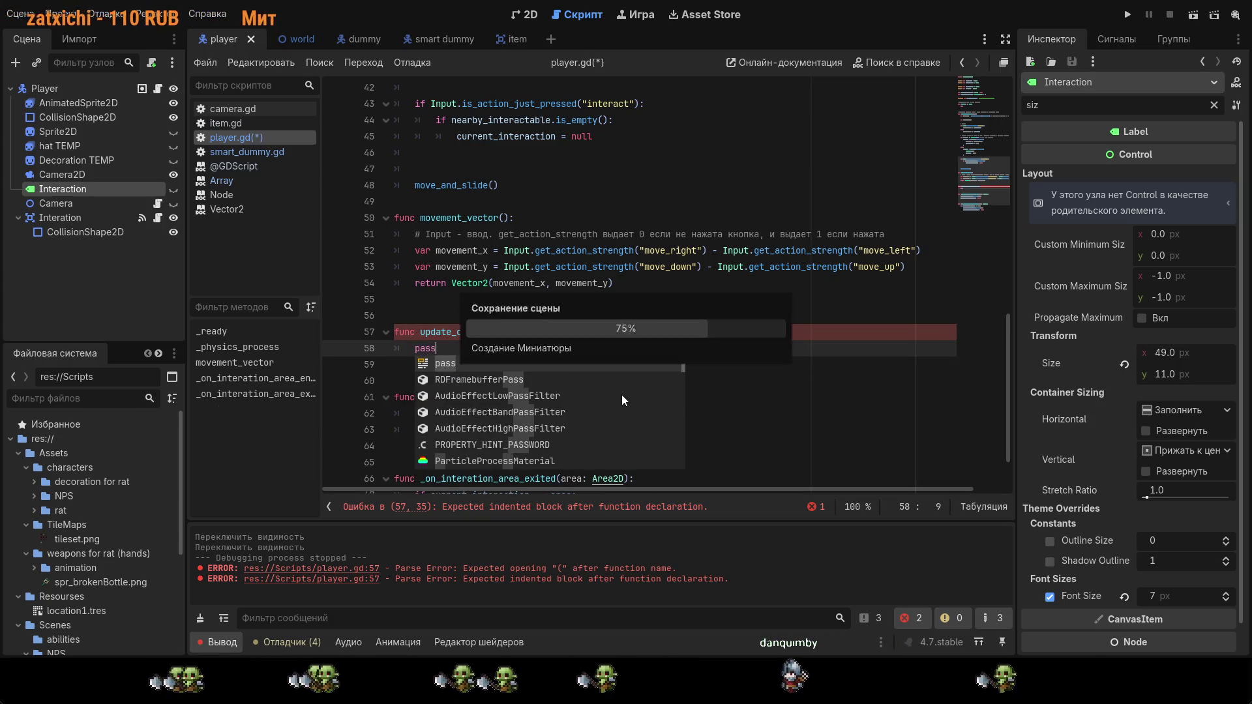
{"action": "scroll", "coordinate": [561, 307], "scroll_direction": "up", "scroll_amount": 5}
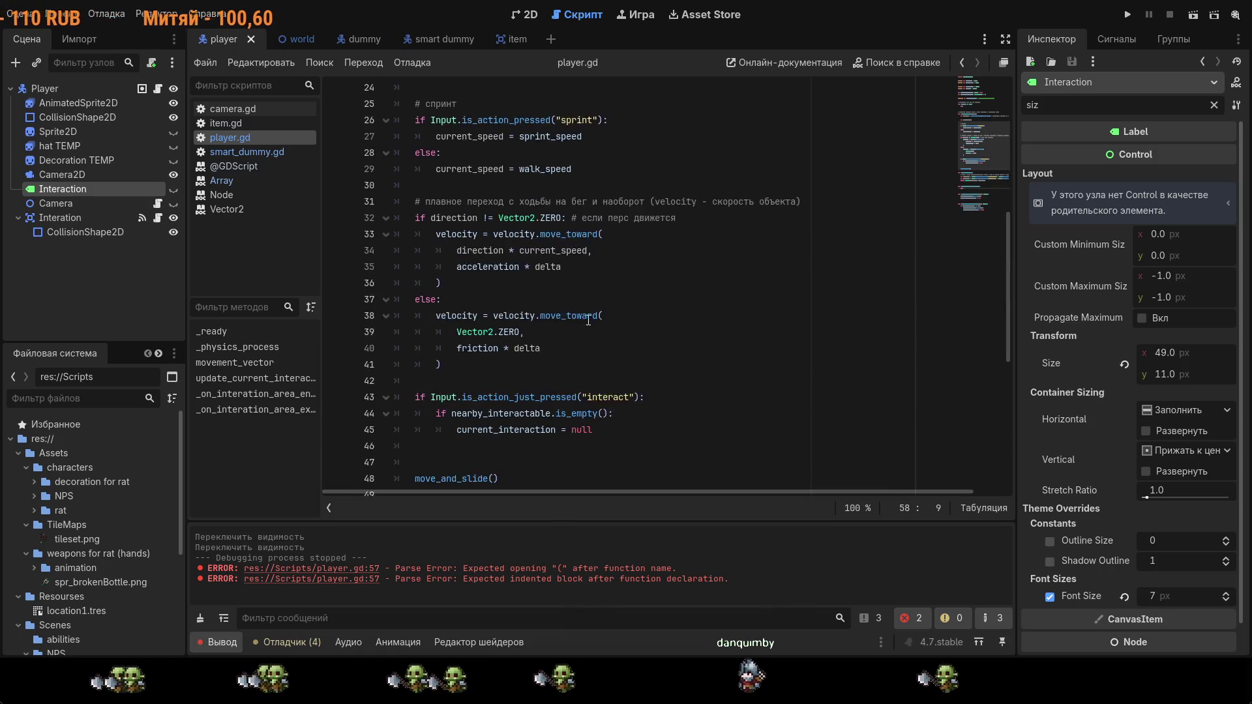
{"action": "scroll", "coordinate": [561, 306], "scroll_direction": "down", "scroll_amount": 1}
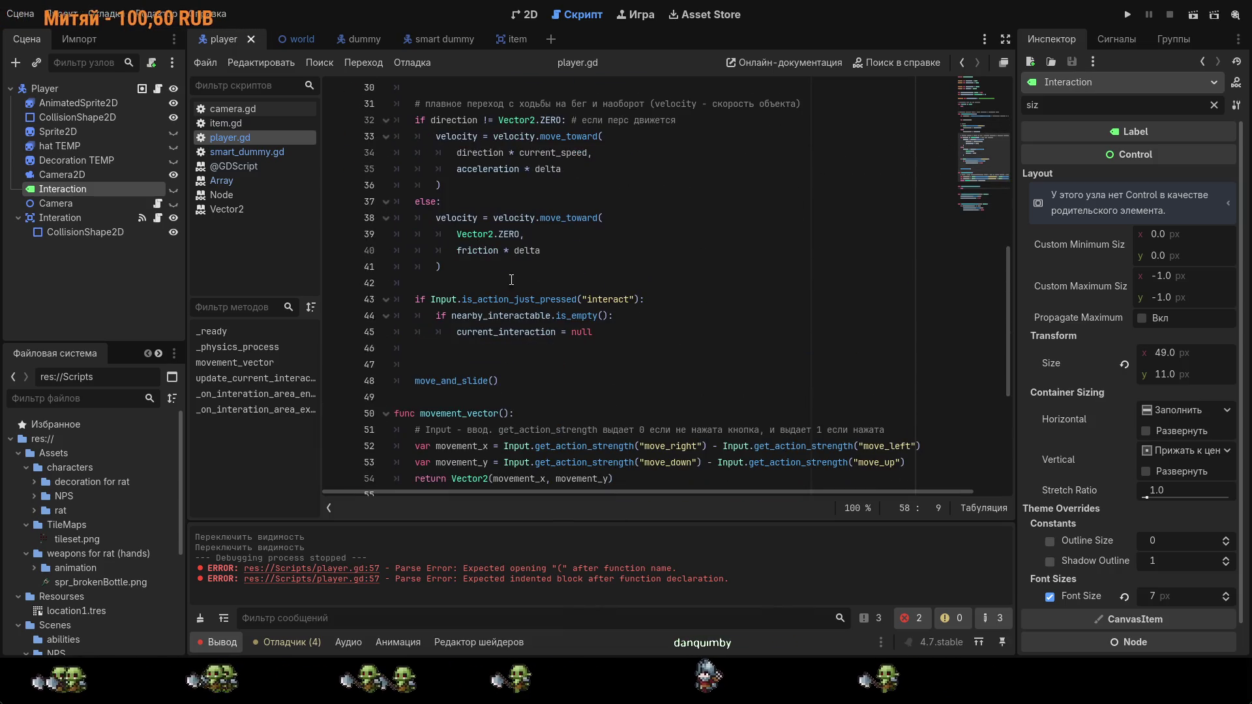
Step: Rewrite the interact branch to call current_interaction.interact() when current_interaction is non-null
{"action": "left_click_drag", "start_coordinate": [571, 334], "coordinate": [509, 334]}
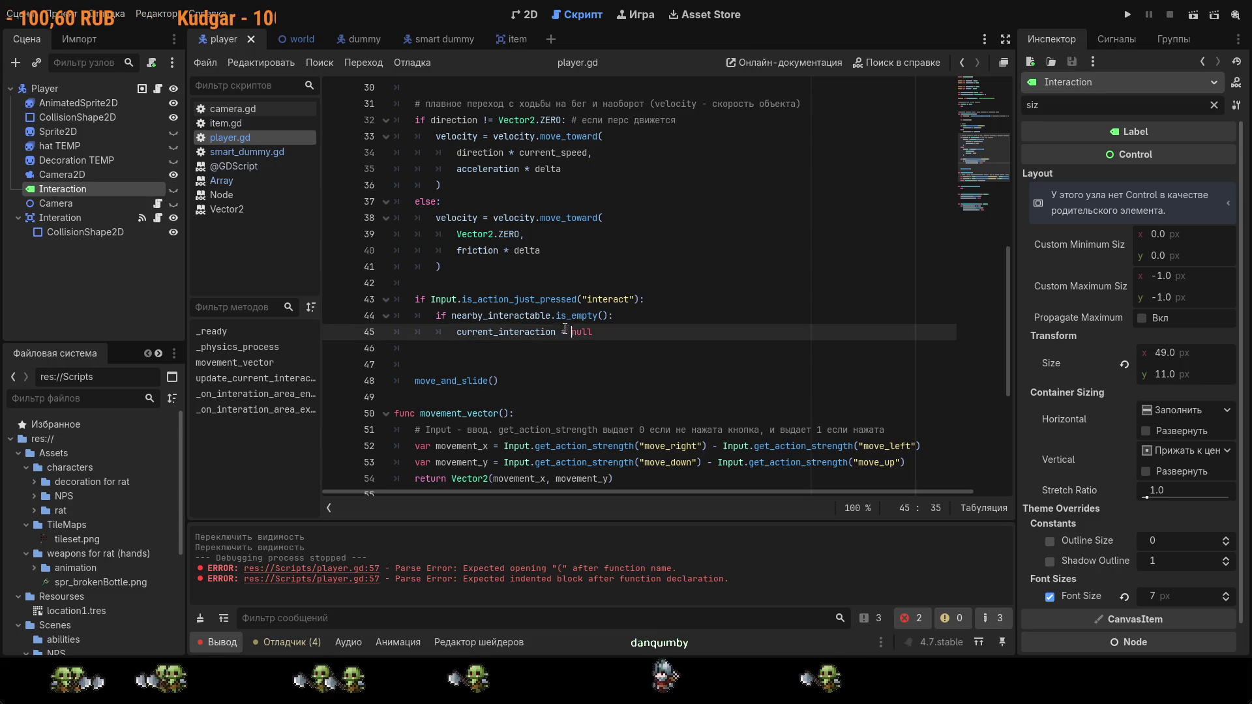
{"action": "left_click", "coordinate": [659, 343]}
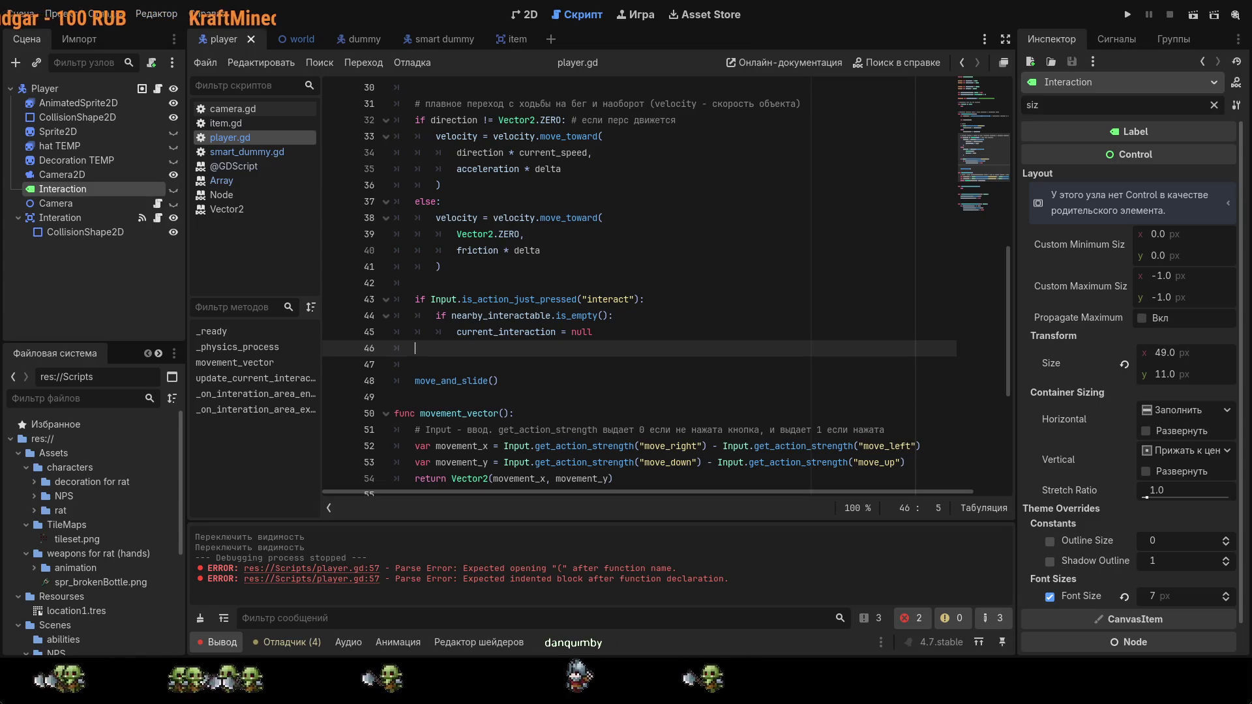
{"action": "scroll", "coordinate": [354, 319], "scroll_direction": "down", "scroll_amount": 4}
{"action": "left_click_drag", "start_coordinate": [436, 348], "coordinate": [354, 319]}
{"action": "key", "text": "Right"}
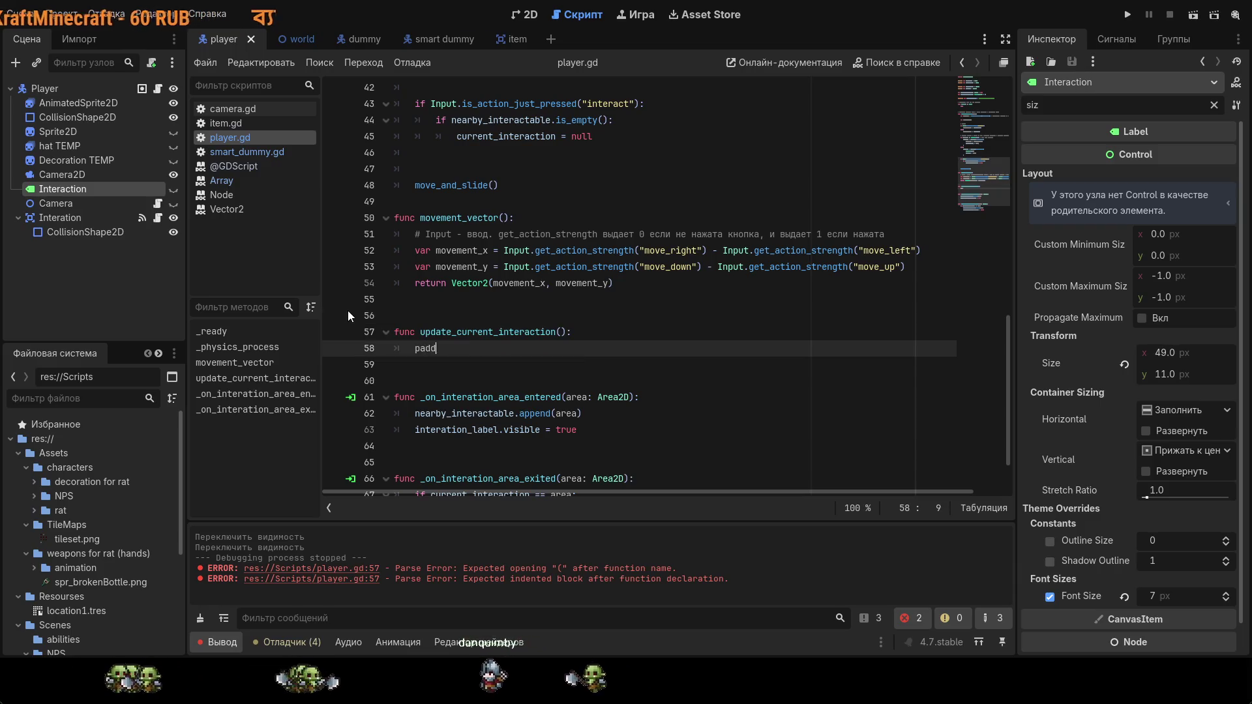
{"action": "key", "text": "BackSpace"}
{"action": "key", "text": "BackSpace"}
{"action": "key", "text": "BackSpace"}
{"action": "key", "text": "BackSpace"}
{"action": "key", "text": "BackSpace"}
{"action": "key", "text": "BackSpace"}
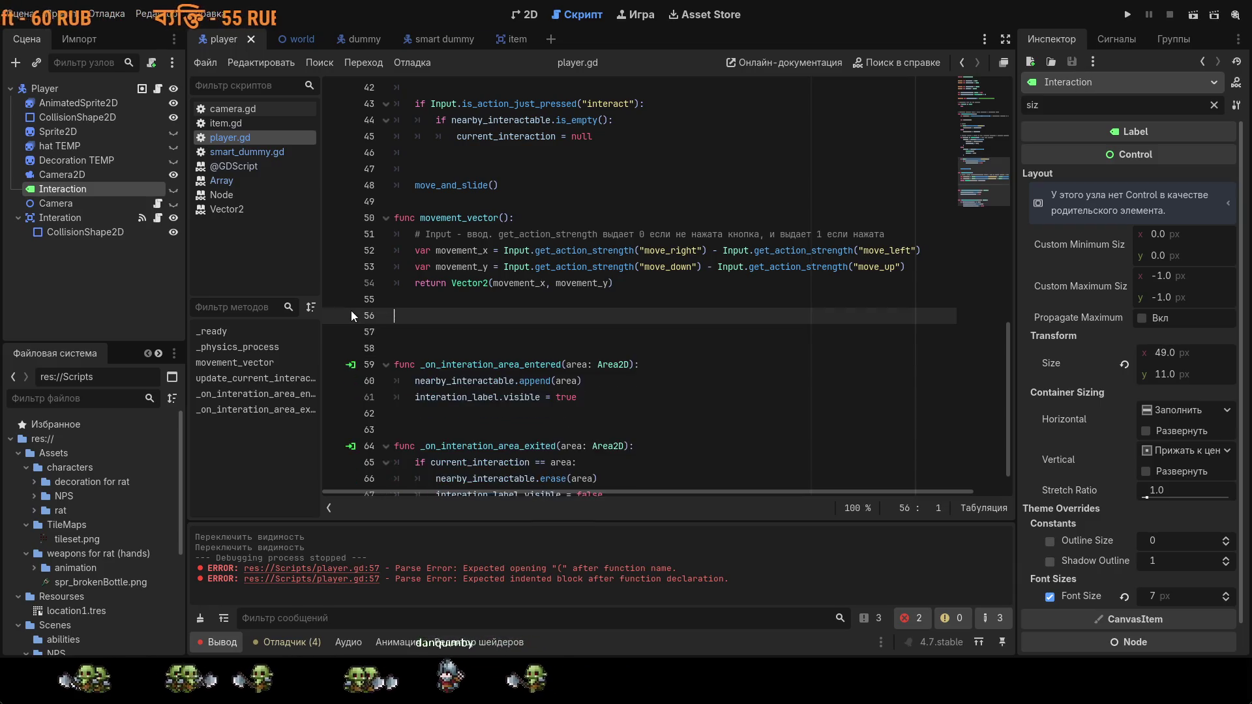
{"action": "key", "text": "Up"}
{"action": "key", "text": "Up"}
{"action": "key", "text": "Up"}
{"action": "key", "text": "Return"}
{"action": "type", "text": "return"}
{"action": "key", "text": "BackSpace"}
{"action": "key", "text": "BackSpace"}
{"action": "key", "text": "BackSpace"}
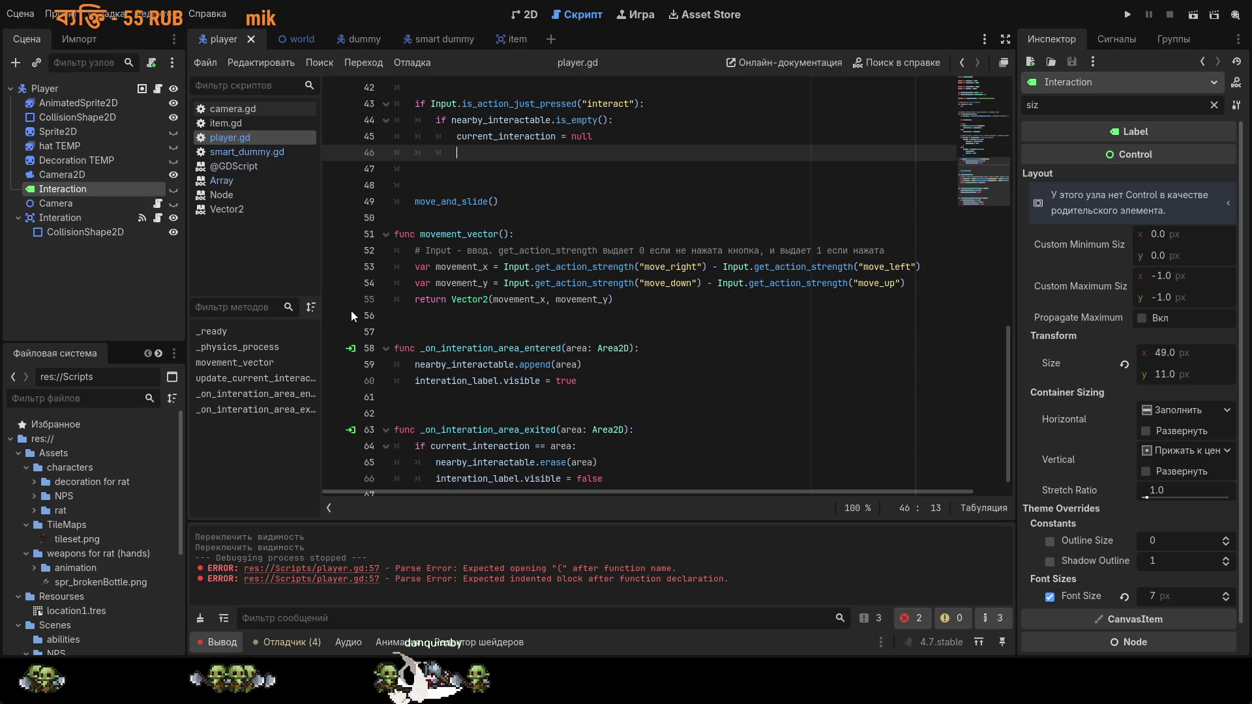
{"action": "type", "text": "rrent_interaction.interact()"}
{"action": "key", "text": "Up"}
{"action": "key", "text": "BackSpace"}
{"action": "key", "text": "BackSpace"}
{"action": "key", "text": "BackSpace"}
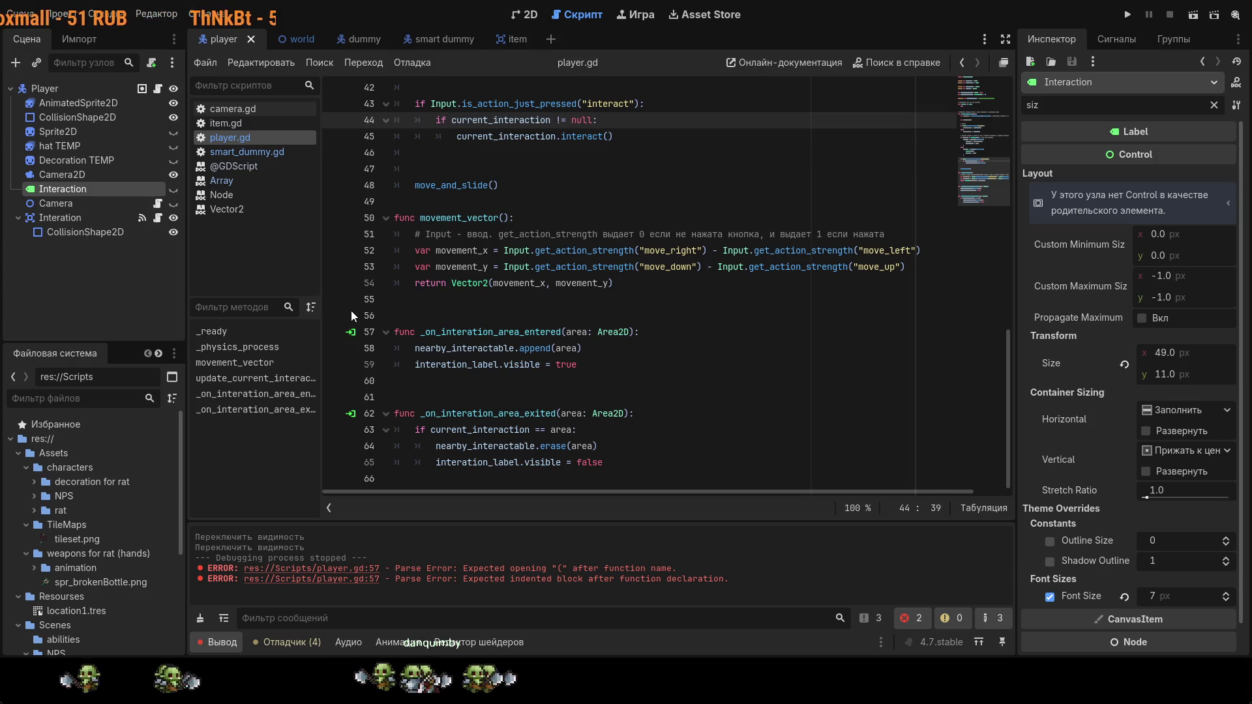
Step: Restore the update_current_interaction function, tidy its surrounding blank lines, and save
{"action": "left_click", "coordinate": [428, 299]}
{"action": "key", "text": "ctrl+z"}
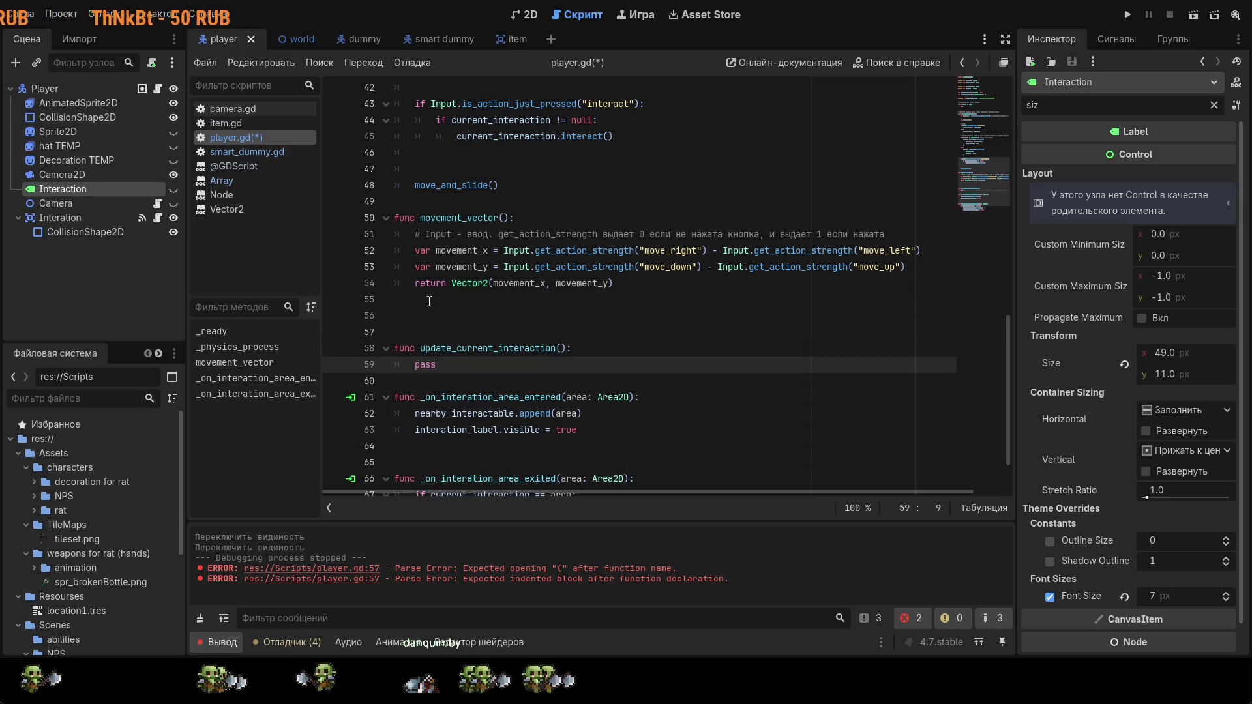
{"action": "key", "text": "Up"}
{"action": "key", "text": "Up"}
{"action": "key", "text": "Up"}
{"action": "left_click", "coordinate": [467, 362]}
{"action": "key", "text": "Tab"}
{"action": "key", "text": "Return"}
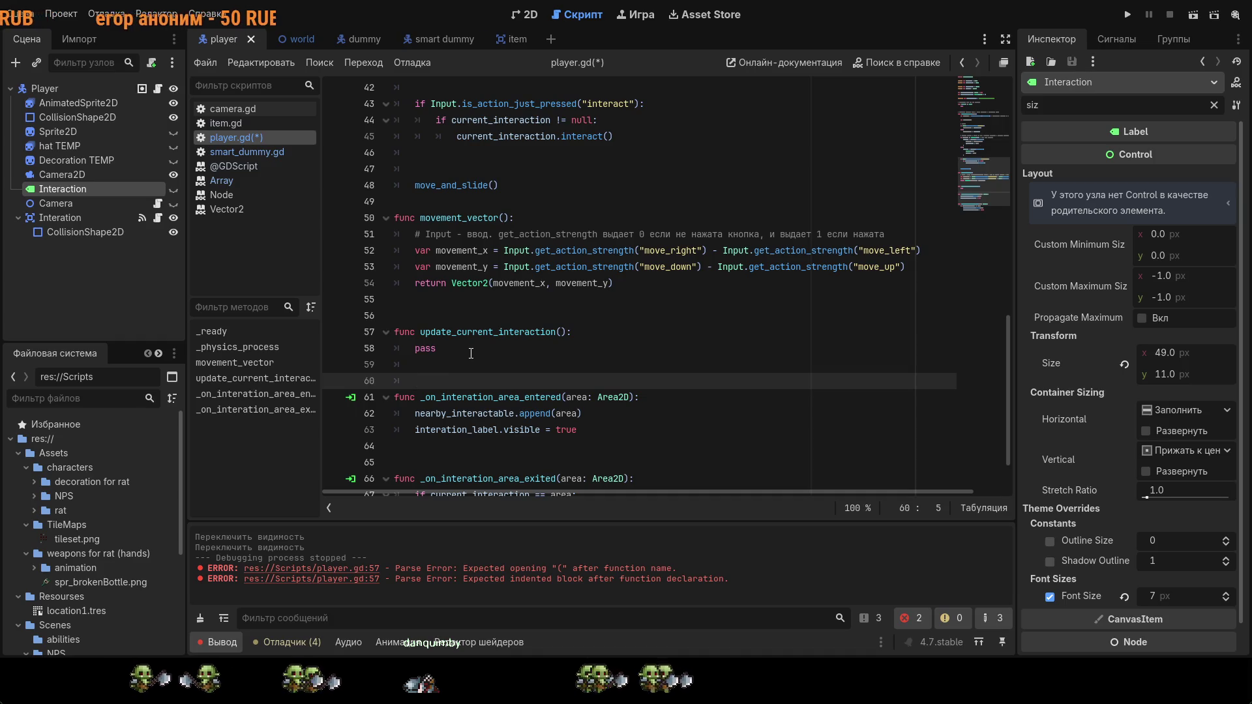
{"action": "key", "text": "BackSpace"}
{"action": "key", "text": "BackSpace"}
{"action": "key", "text": "BackSpace"}
{"action": "key", "text": "Return"}
{"action": "key", "text": "ctrl+s"}
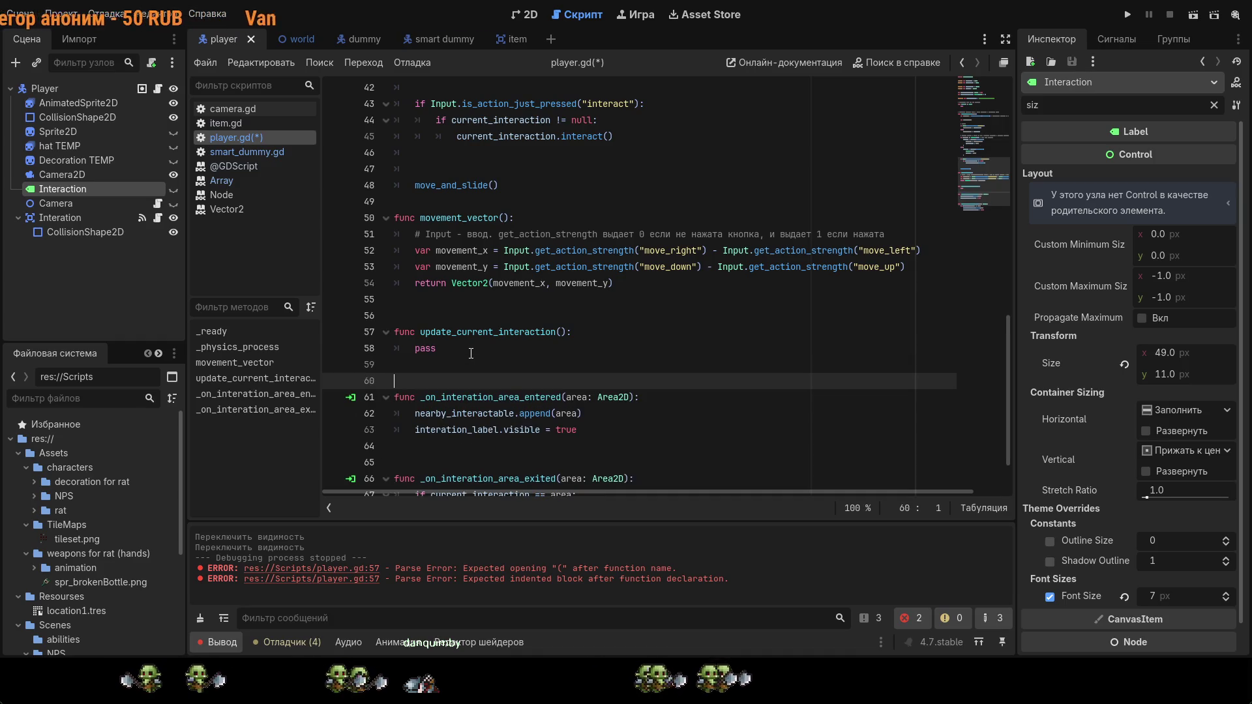
Step: Replace pass with 'if nearby_interactable.is_empty():' in update_current_interaction
{"action": "scroll", "coordinate": [605, 145], "scroll_direction": "up", "scroll_amount": 1}
{"action": "left_click", "coordinate": [541, 385]}
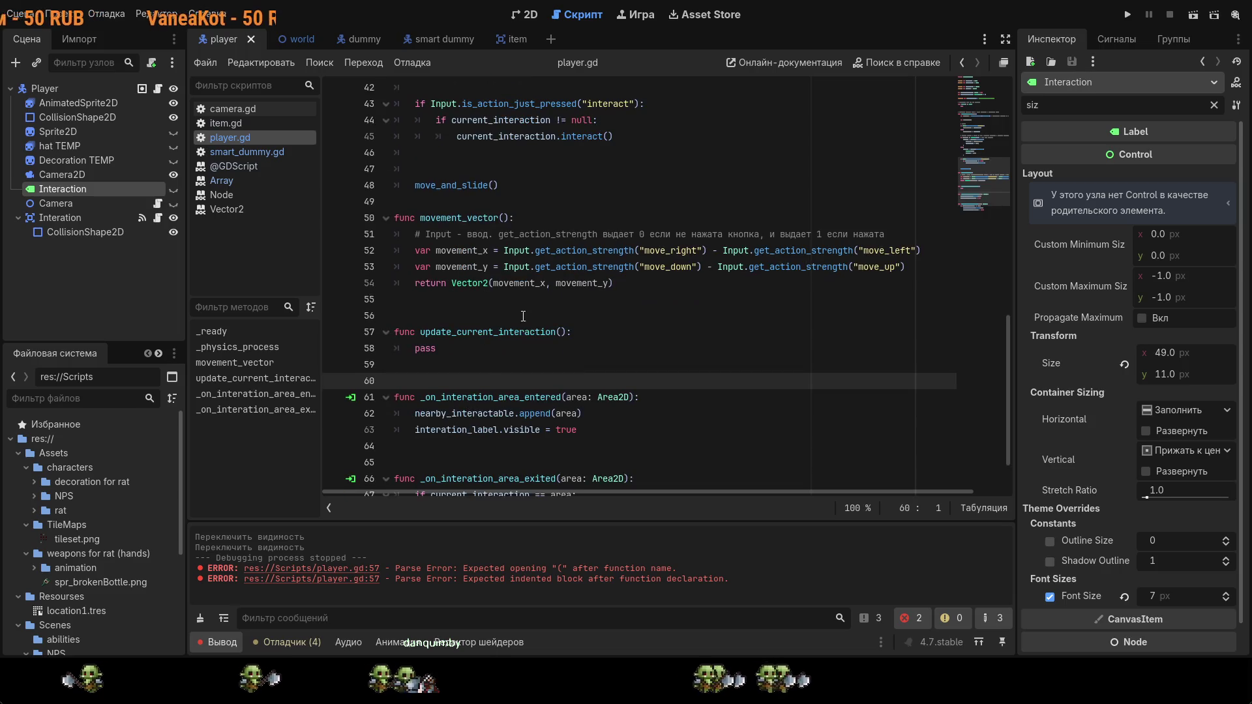
{"action": "scroll", "coordinate": [541, 340], "scroll_direction": "down", "scroll_amount": 1}
{"action": "key", "text": "BackSpace"}
{"action": "key", "text": "BackSpace"}
{"action": "key", "text": "BackSpace"}
{"action": "type", "text": "if "}
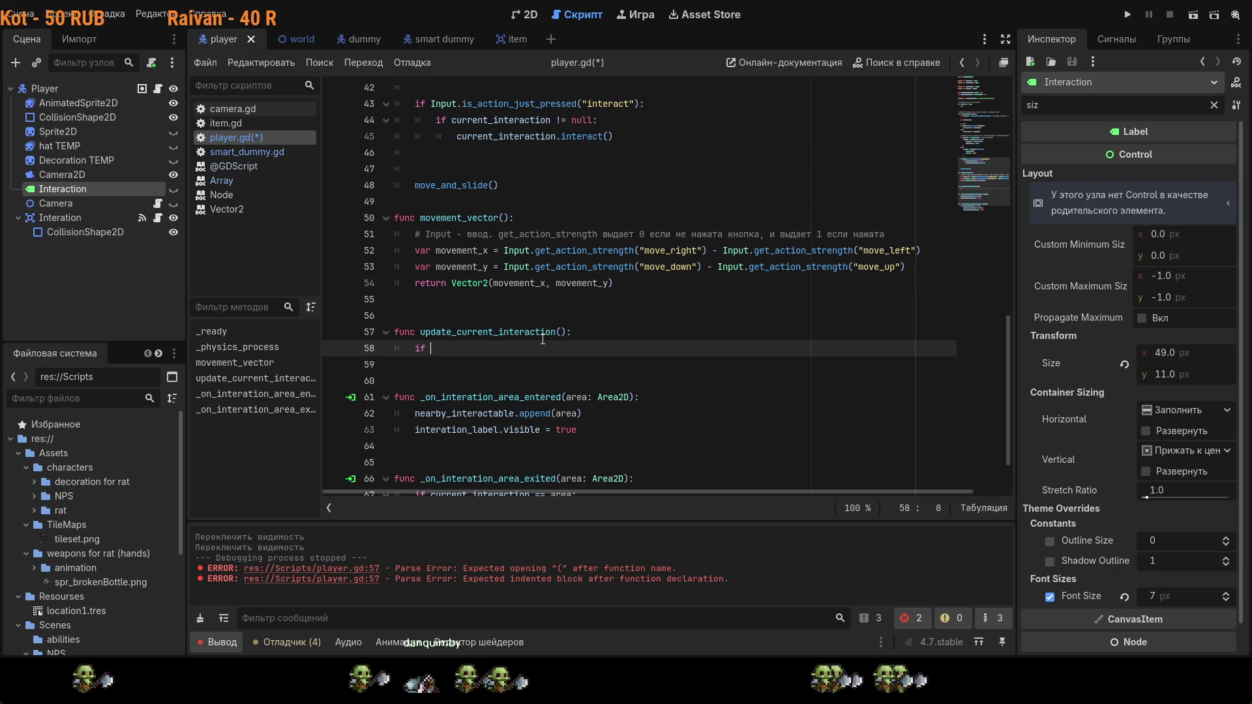
{"action": "type", "text": "nearby_interactable.is_empty()"}
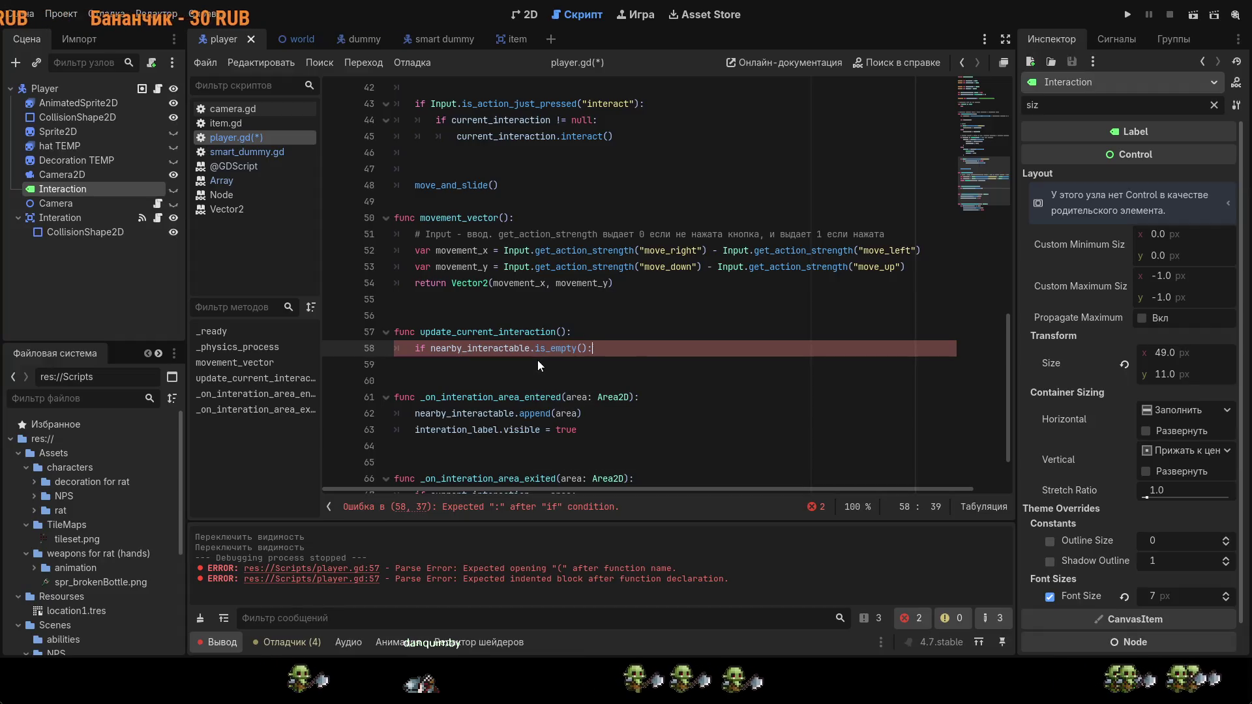
{"action": "type", "text": ":"}
Step: Set current_interaction = null inside the is_empty() branch
{"action": "key", "text": "Return"}
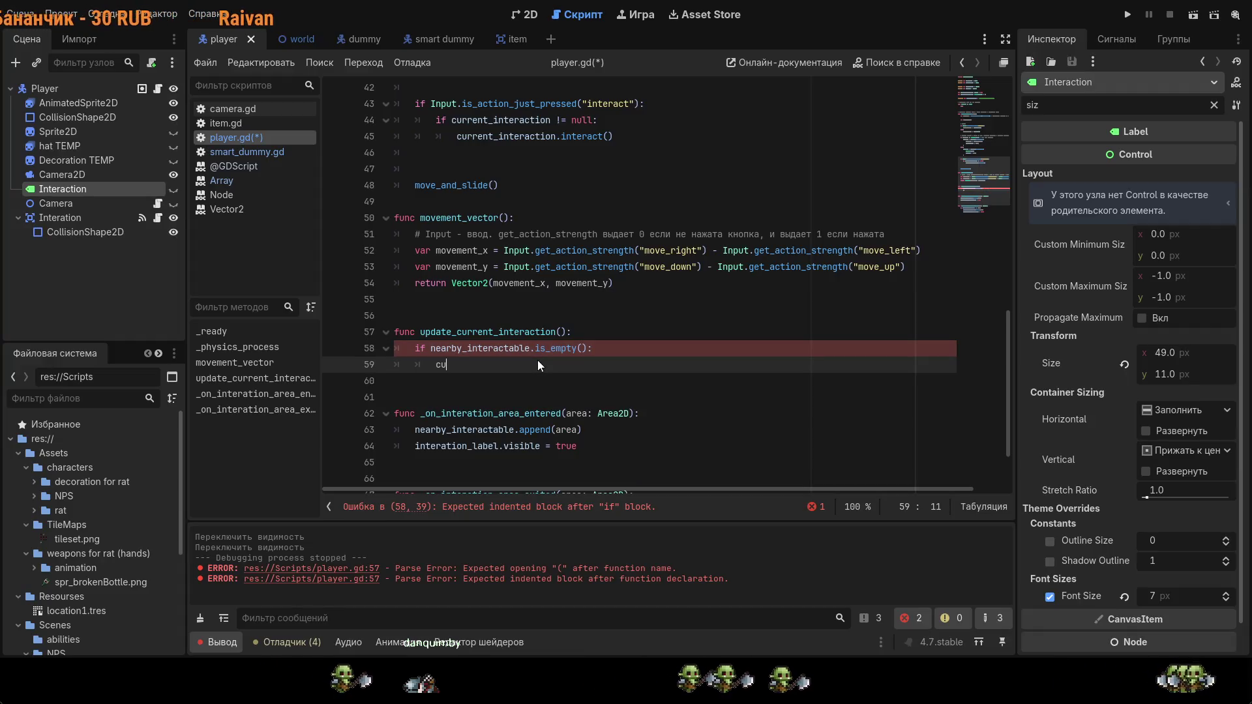
{"action": "type", "text": "cu"}
{"action": "key", "text": "Return"}
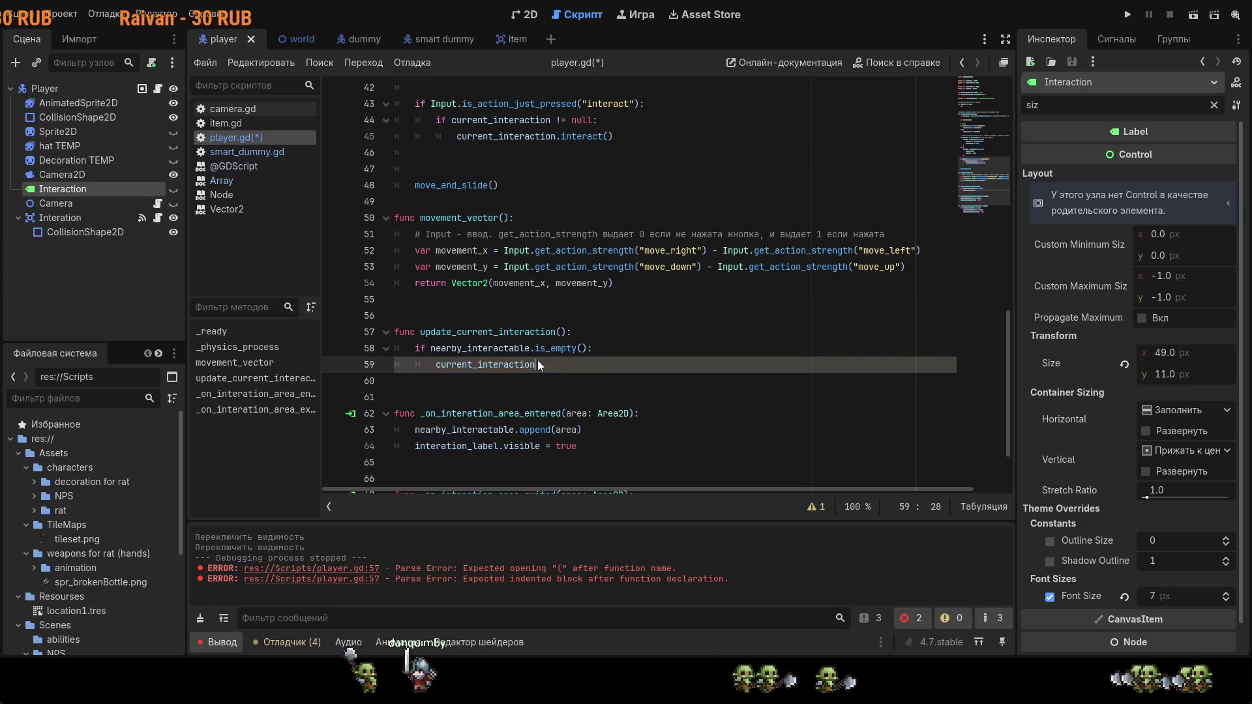
{"action": "type", "text": "= nu"}
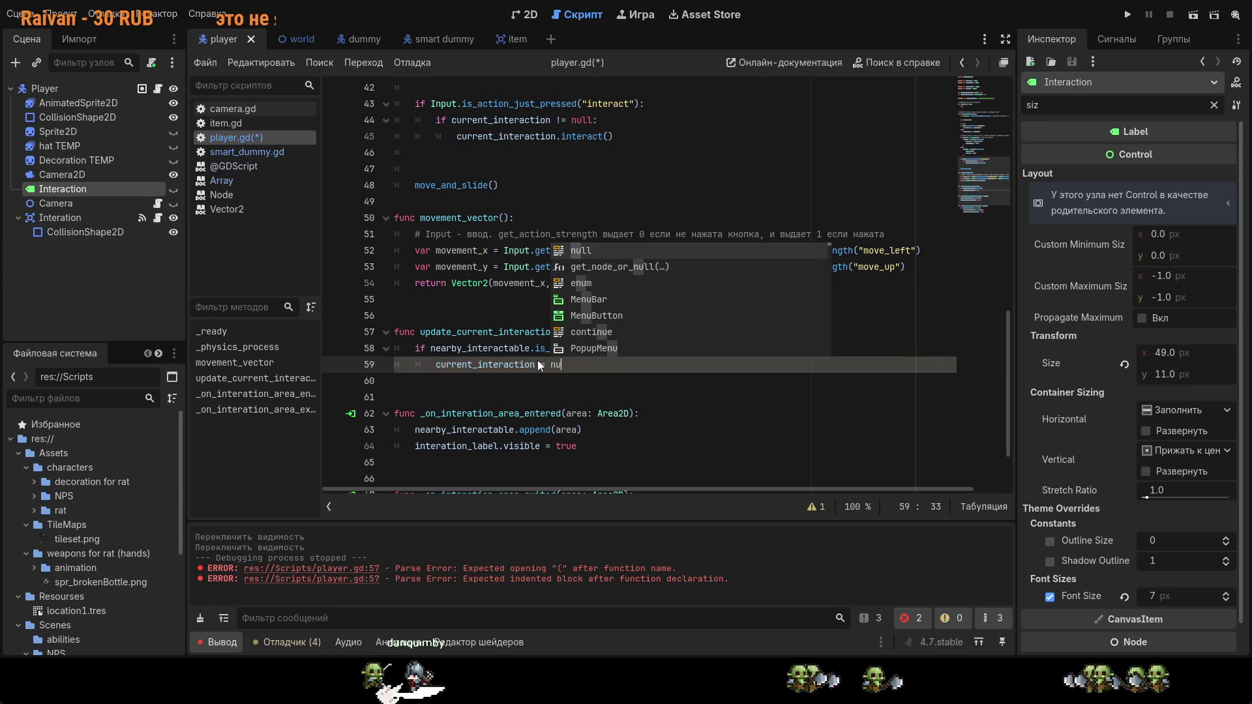
{"action": "type", "text": "l"}
{"action": "key", "text": "Return"}
{"action": "key", "text": "Return"}
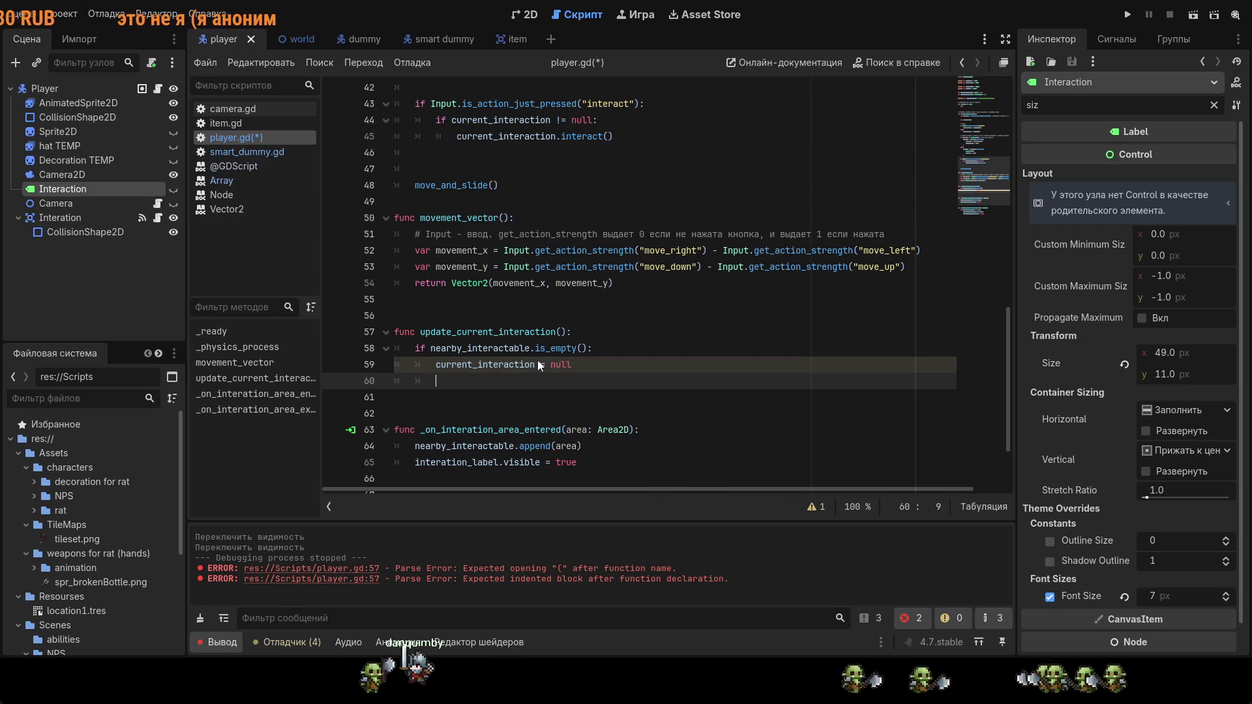
Step: Drop the area-entered label line and add 'interation_label.visible = false' to the empty branch, saving
{"action": "scroll", "coordinate": [672, 215], "scroll_direction": "up", "scroll_amount": 4}
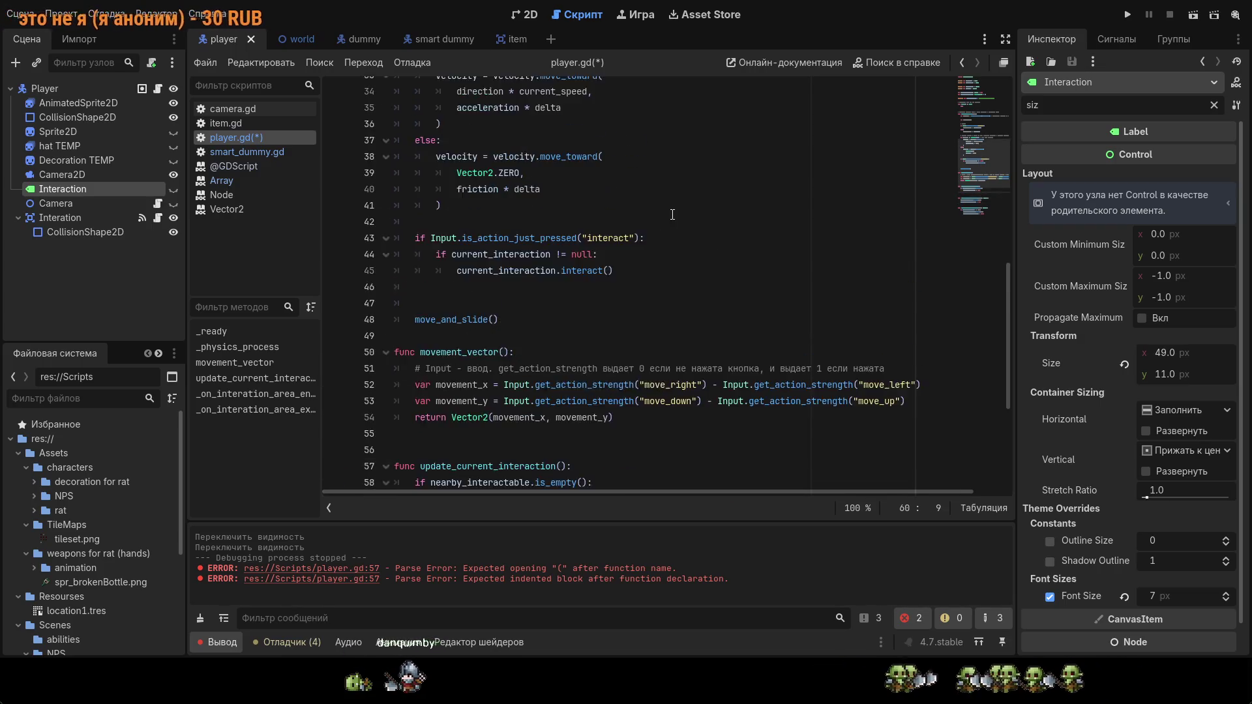
{"action": "scroll", "coordinate": [673, 214], "scroll_direction": "down", "scroll_amount": 6}
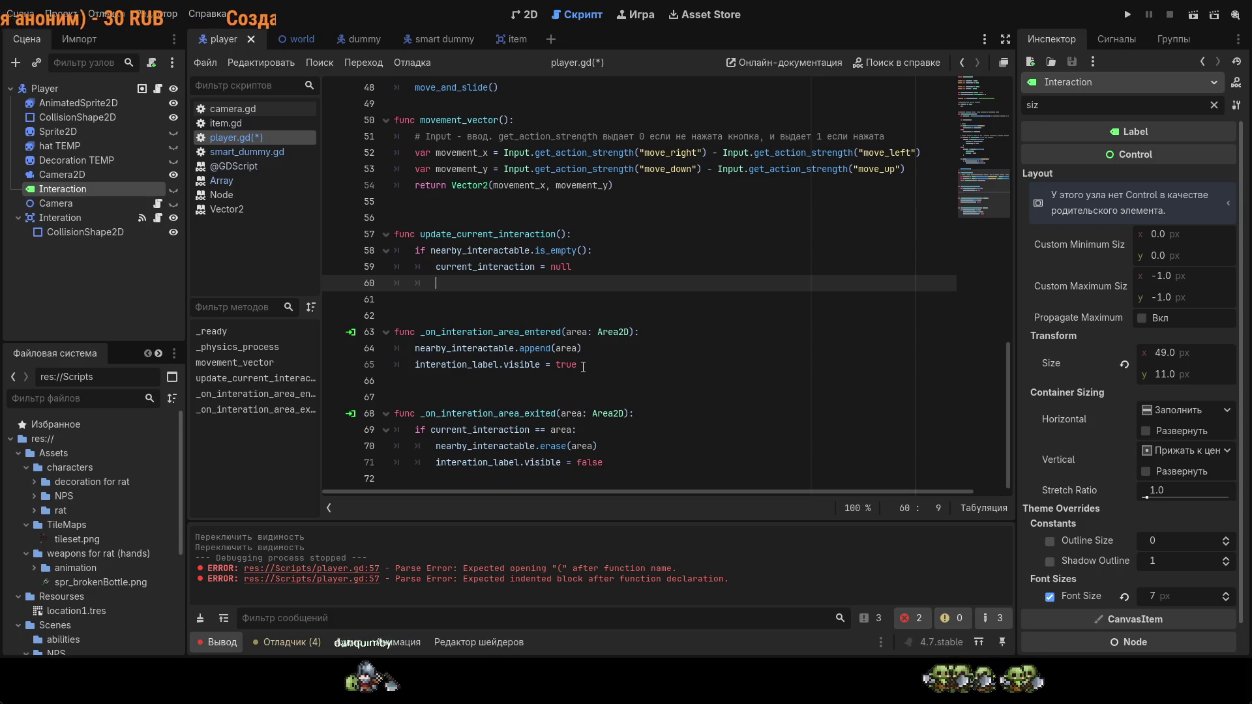
{"action": "left_click_drag", "start_coordinate": [577, 365], "coordinate": [421, 367]}
{"action": "key", "text": "BackSpace"}
{"action": "key", "text": "BackSpace"}
{"action": "key", "text": "BackSpace"}
{"action": "key", "text": "BackSpace"}
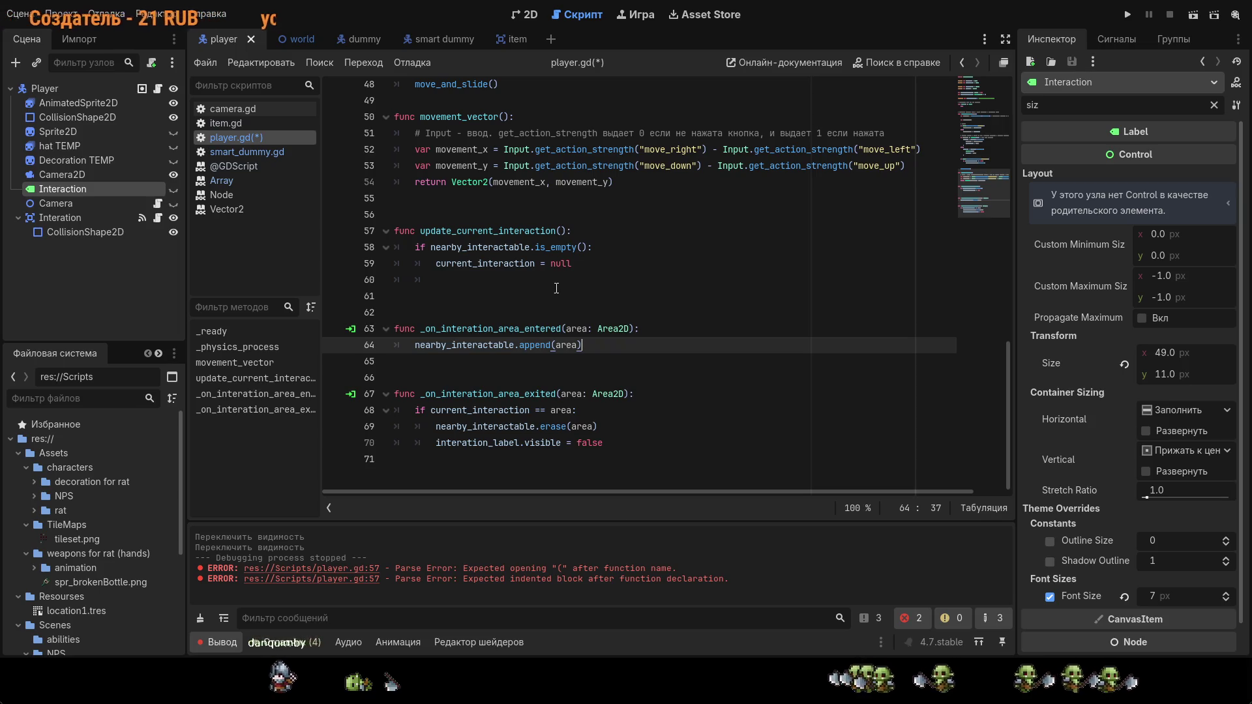
{"action": "left_click", "coordinate": [597, 264]}
{"action": "key", "text": "Return"}
{"action": "type", "text": "interation_label.visible = "}
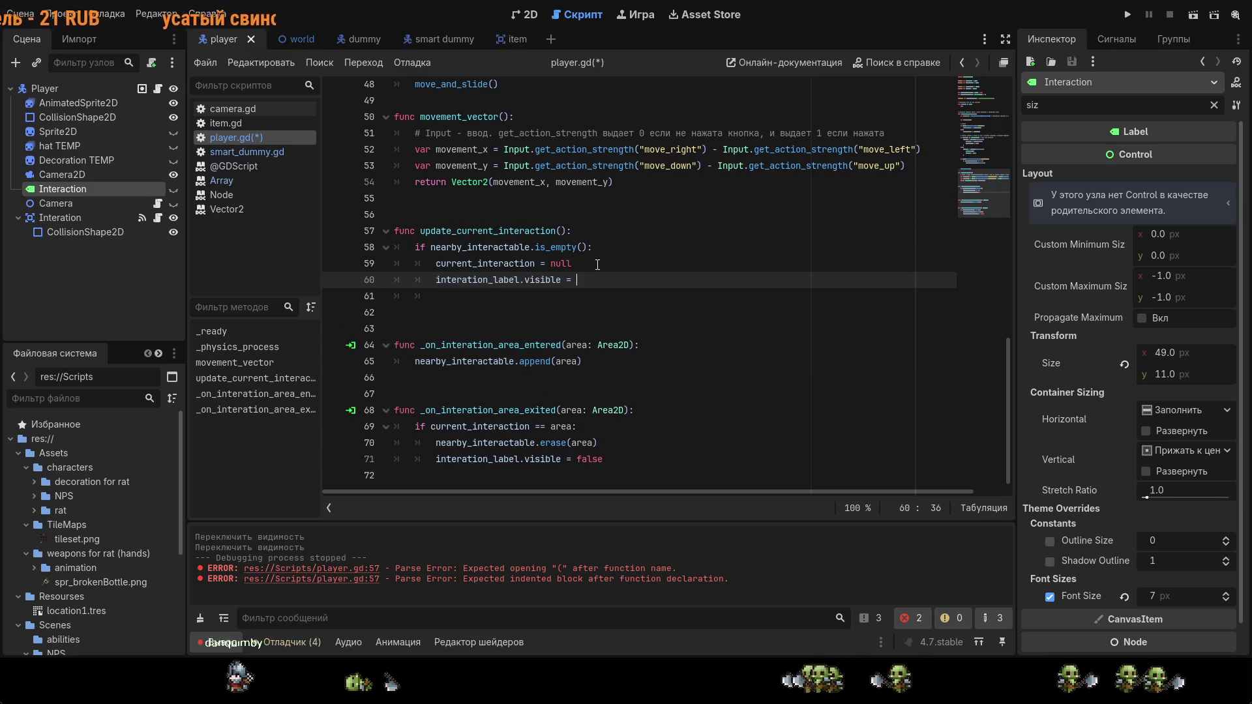
{"action": "type", "text": "false"}
{"action": "key", "text": "ctrl+s"}
Step: Call update_current_interaction() in both area handlers in place of the label lines, and save
{"action": "left_click", "coordinate": [453, 378]}
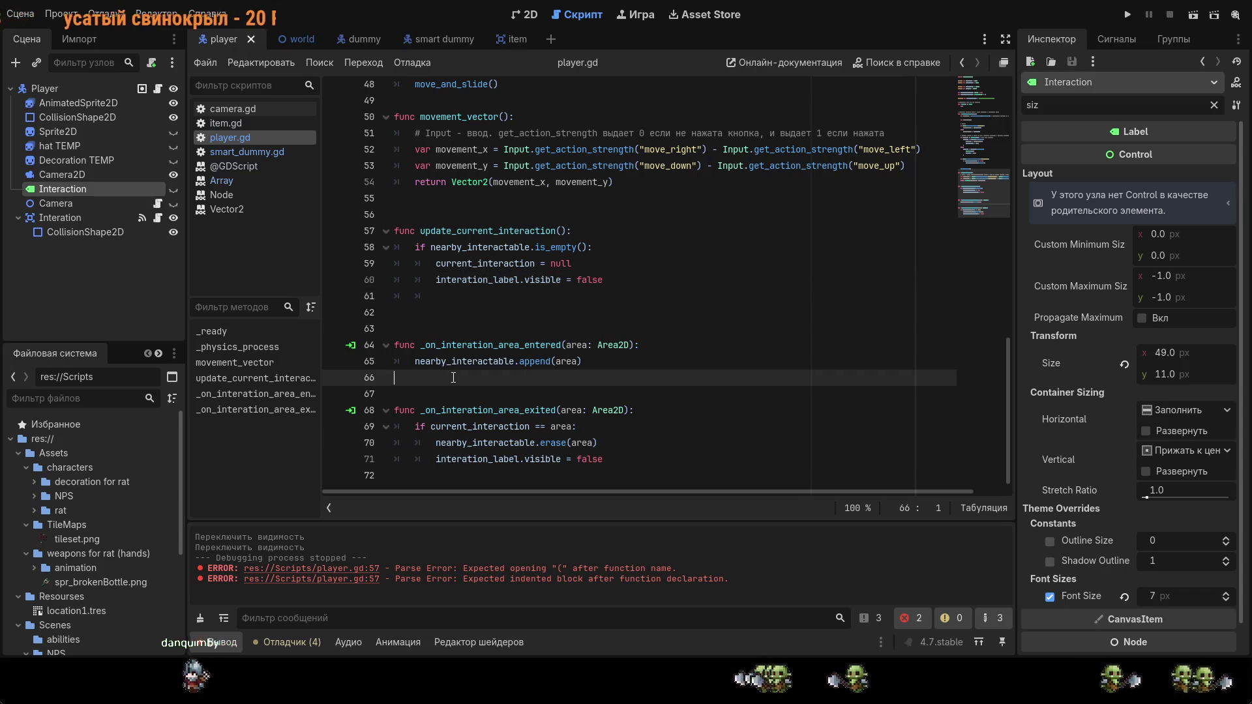
{"action": "type", "text": "upd"}
{"action": "key", "text": "Return"}
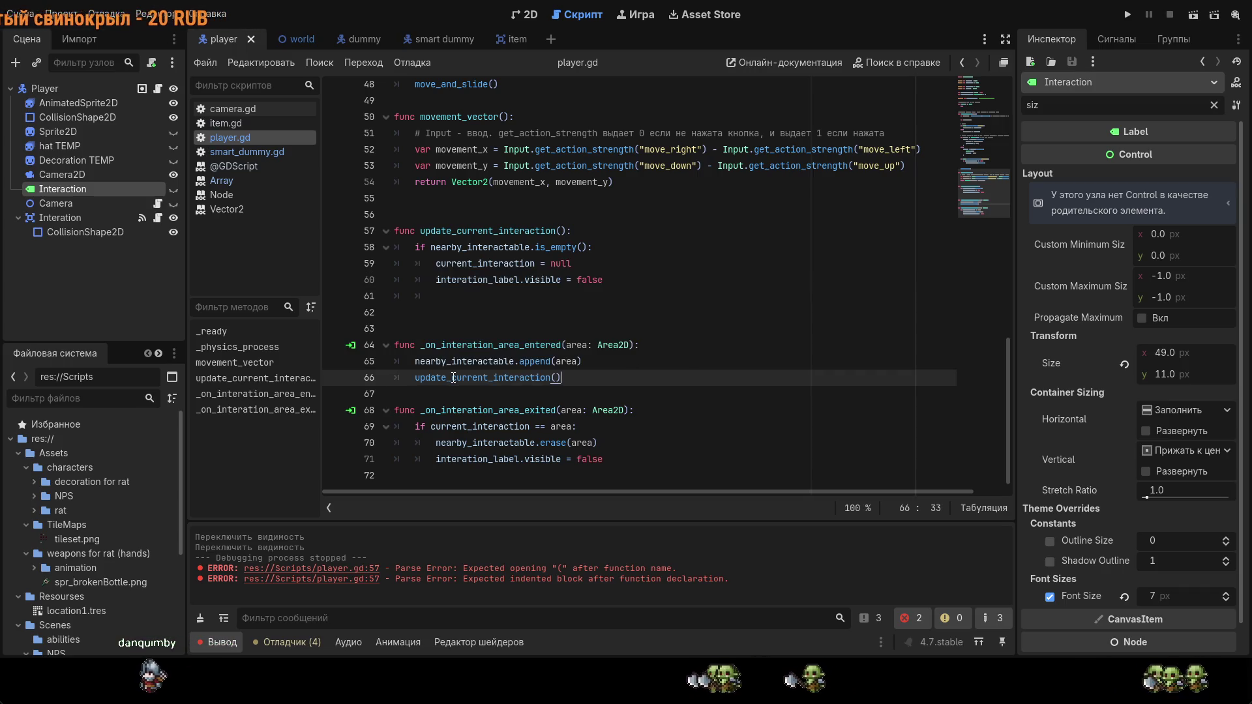
{"action": "left_click_drag", "start_coordinate": [603, 459], "coordinate": [436, 459]}
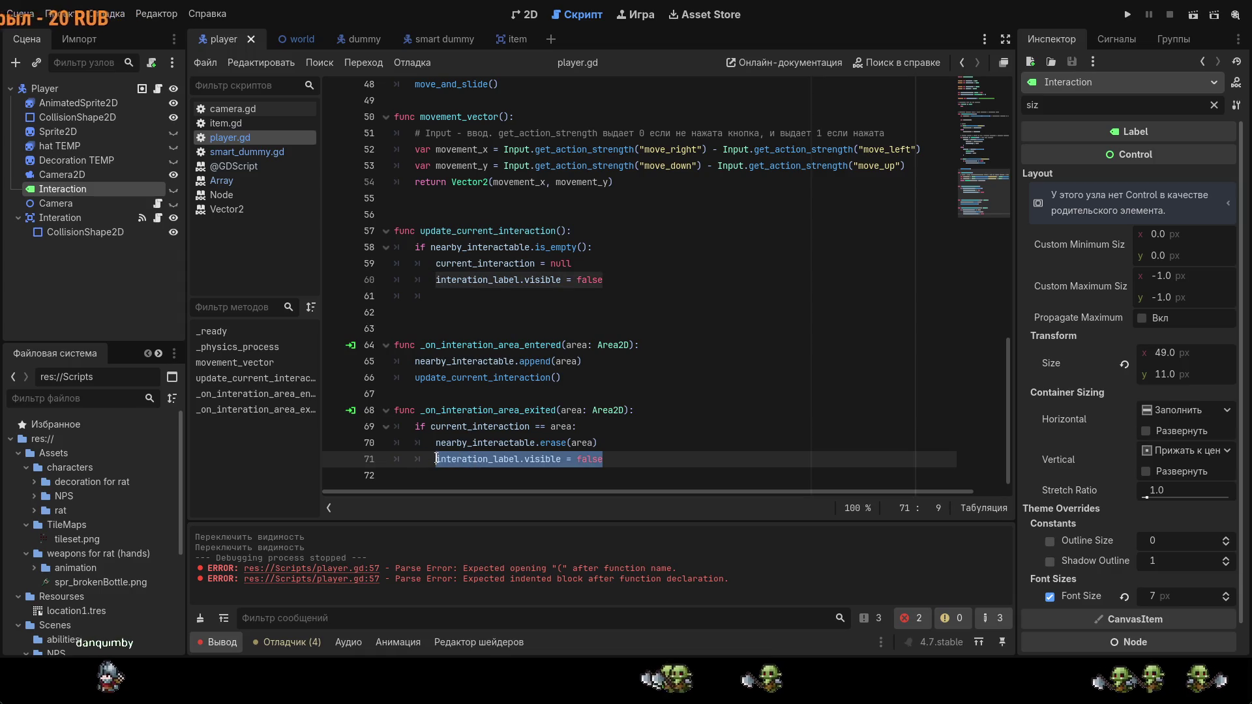
{"action": "key", "text": "BackSpace"}
{"action": "type", "text": "up"}
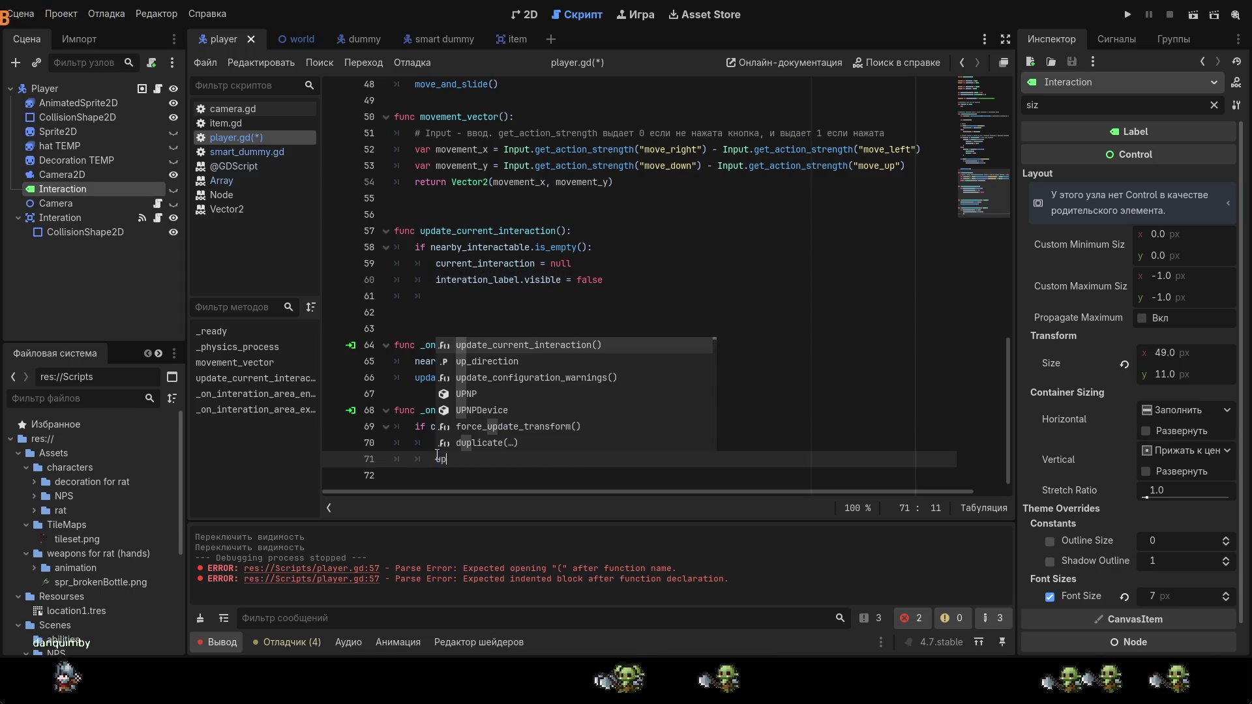
{"action": "key", "text": "Return"}
{"action": "key", "text": "ctrl+s"}
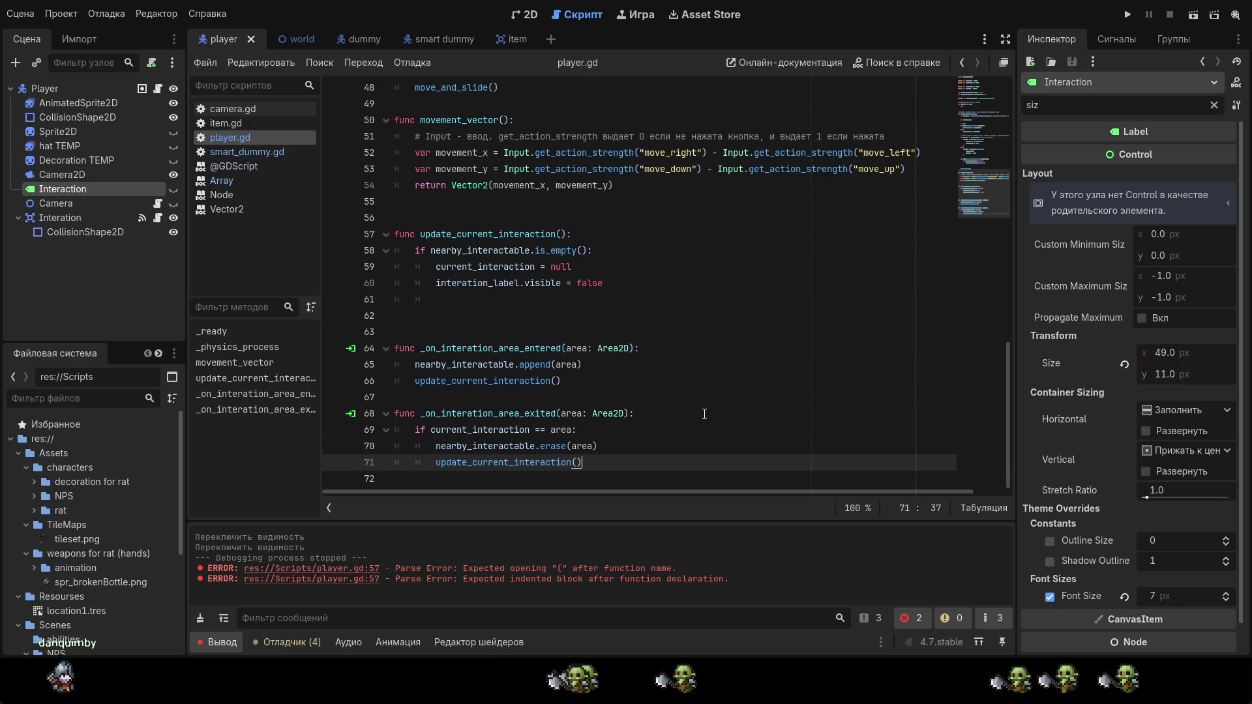
Step: Add a return after hiding the label in the empty branch
{"action": "left_click", "coordinate": [626, 284]}
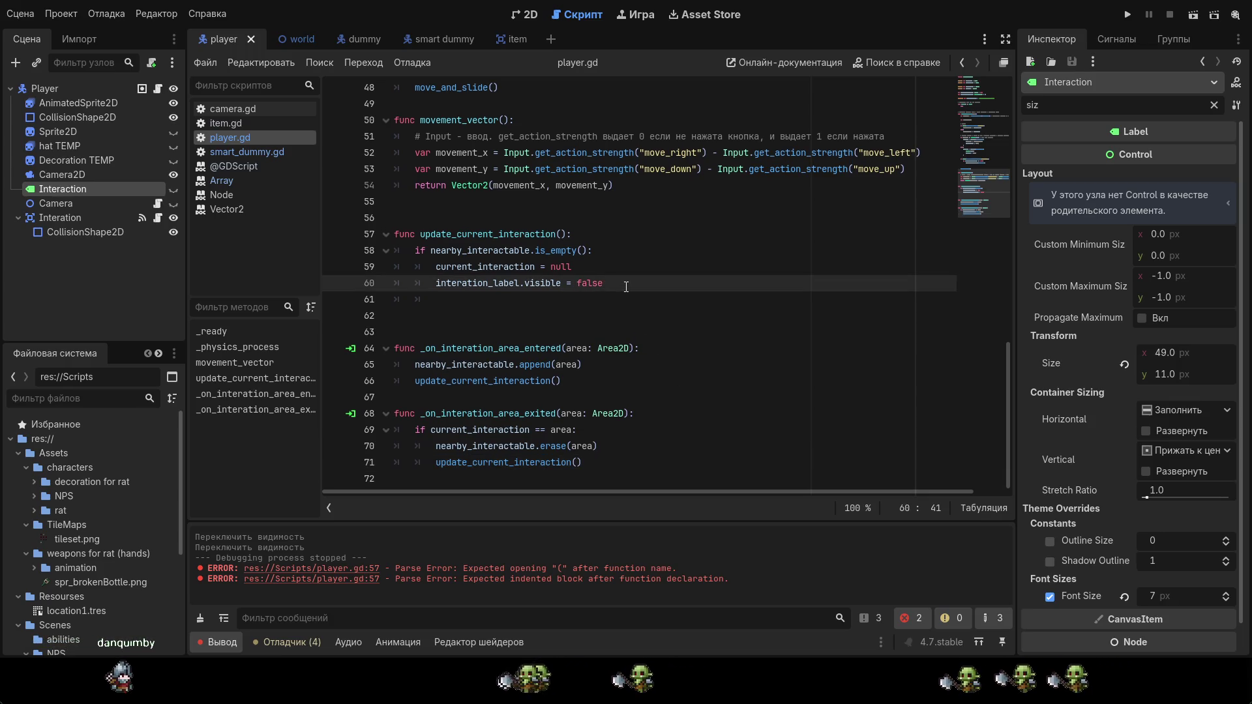
{"action": "key", "text": "Return"}
{"action": "type", "text": "return"}
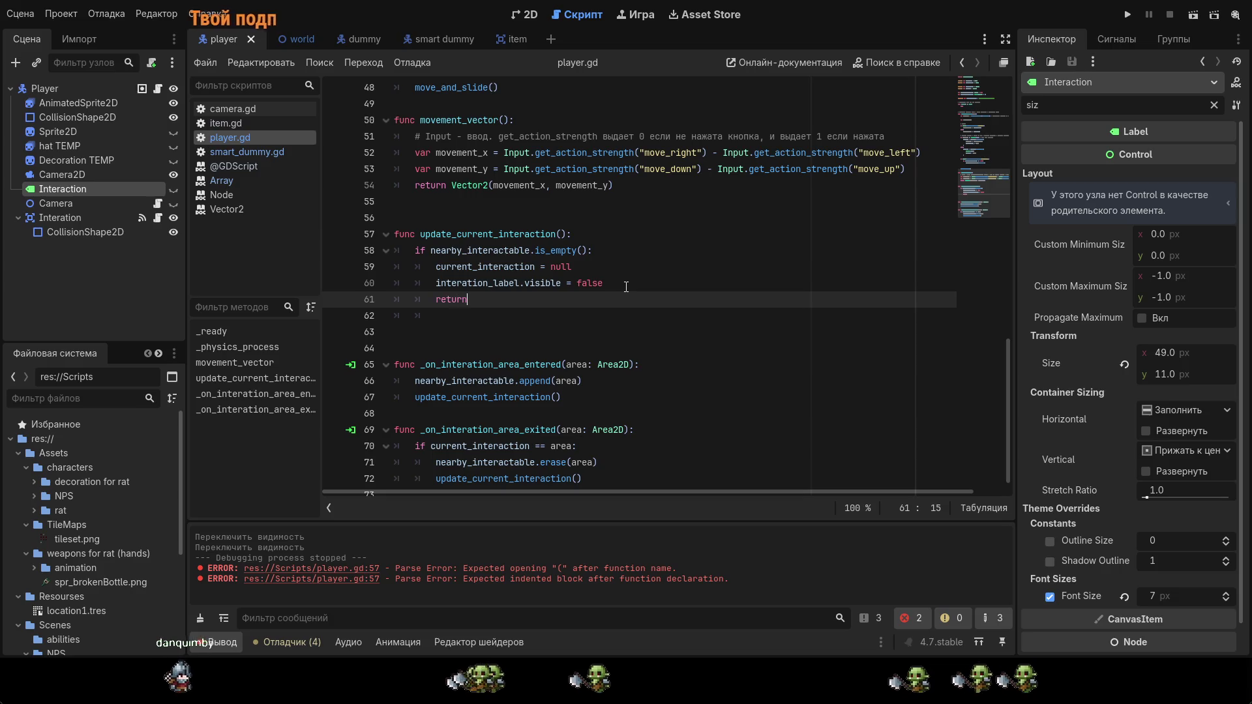
{"action": "key", "text": "Return"}
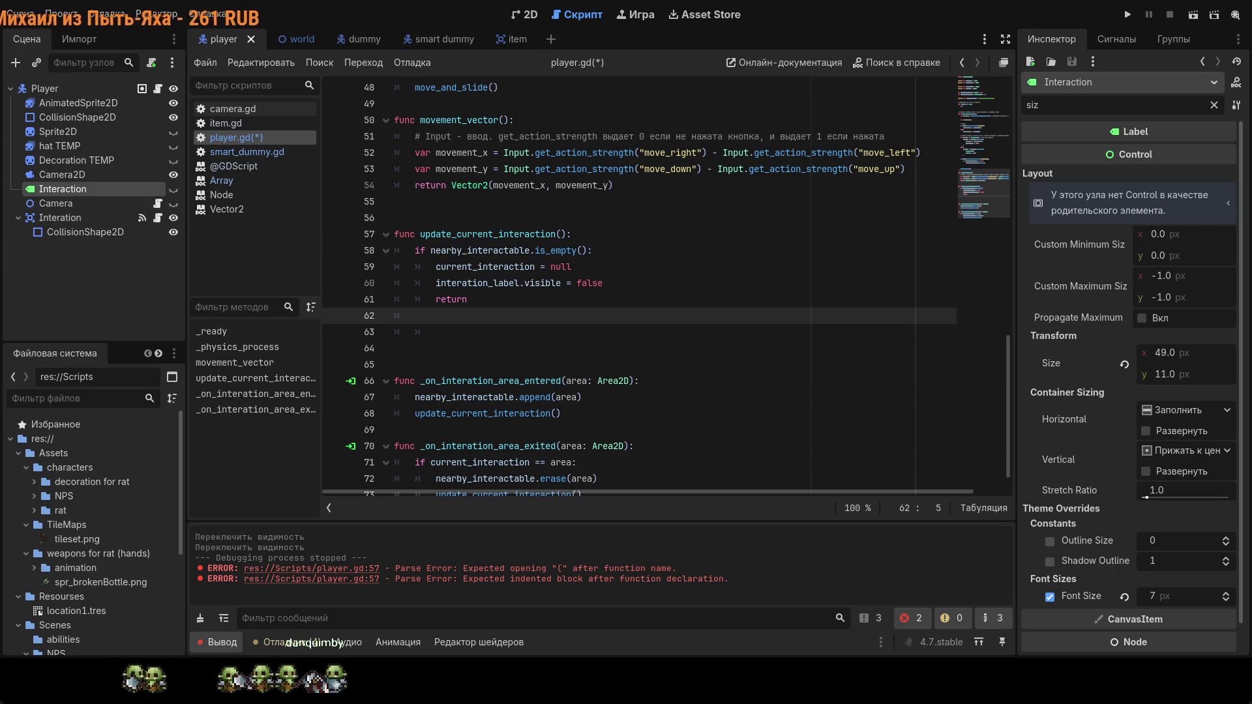
Step: Open a new line below the interation_label declaration and begin the closest declaration
{"action": "scroll", "coordinate": [639, 287], "scroll_direction": "up", "scroll_amount": 15}
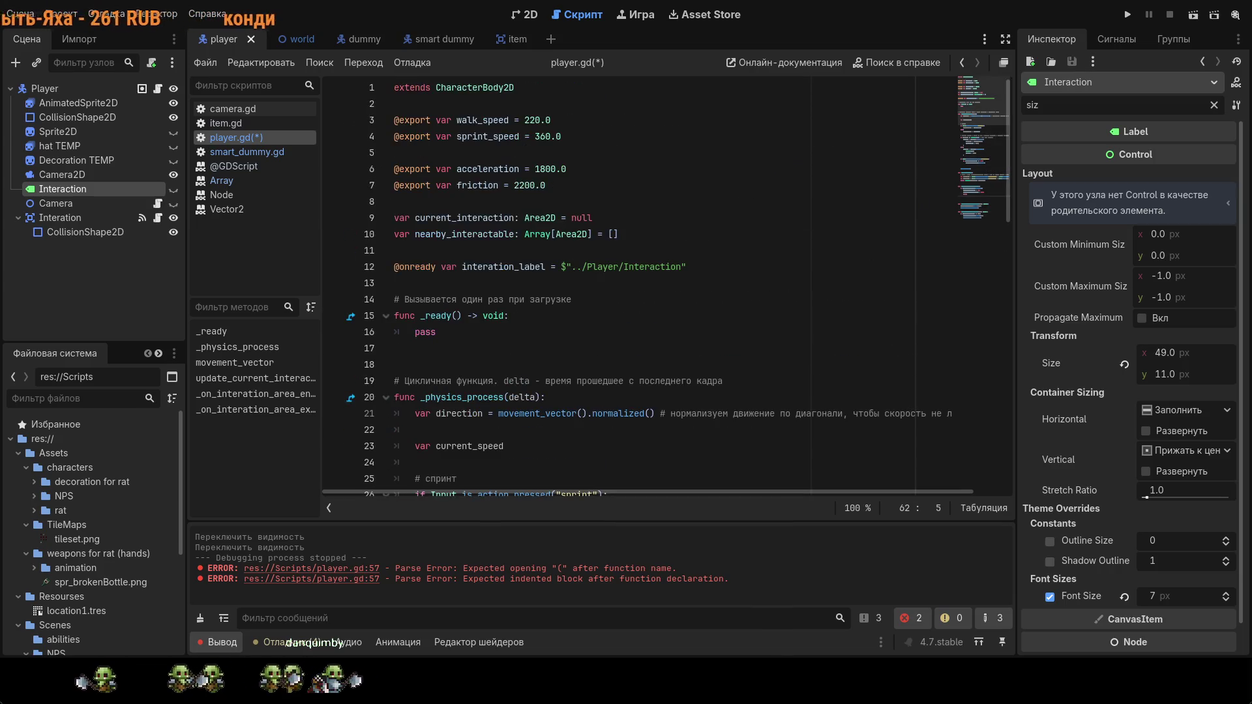
{"action": "left_click", "coordinate": [708, 274]}
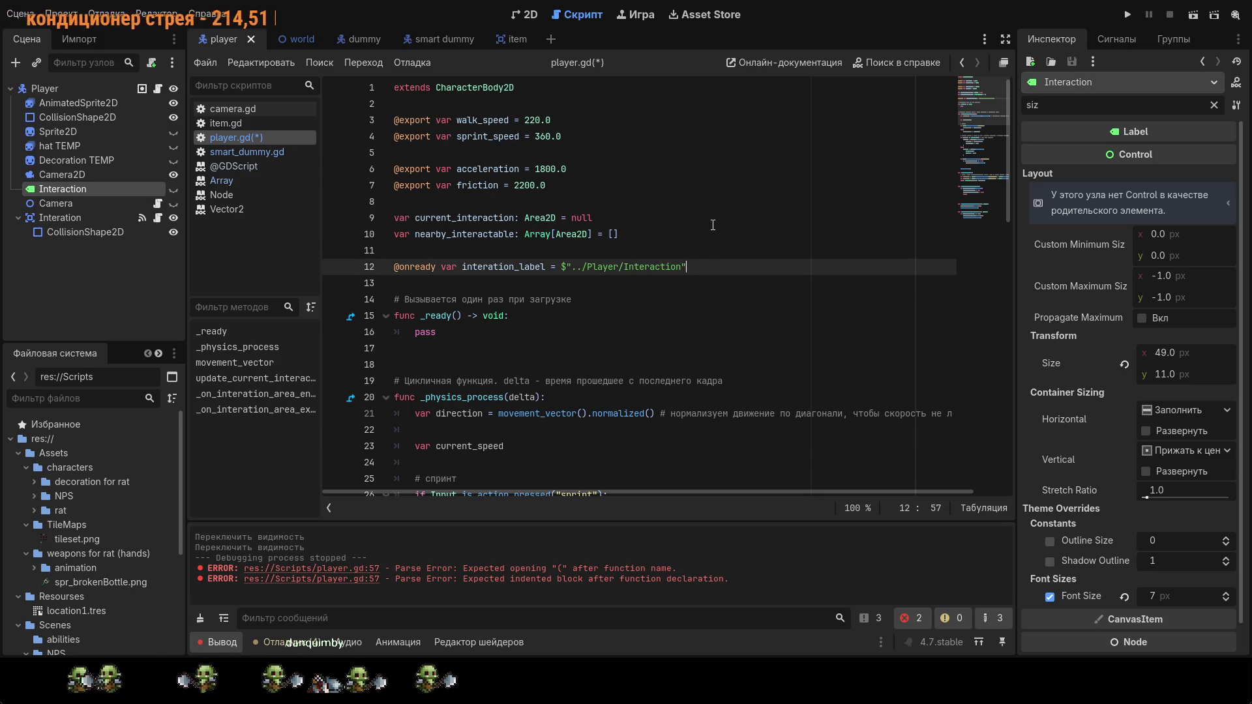
{"action": "key", "text": "Return"}
{"action": "key", "text": "Return"}
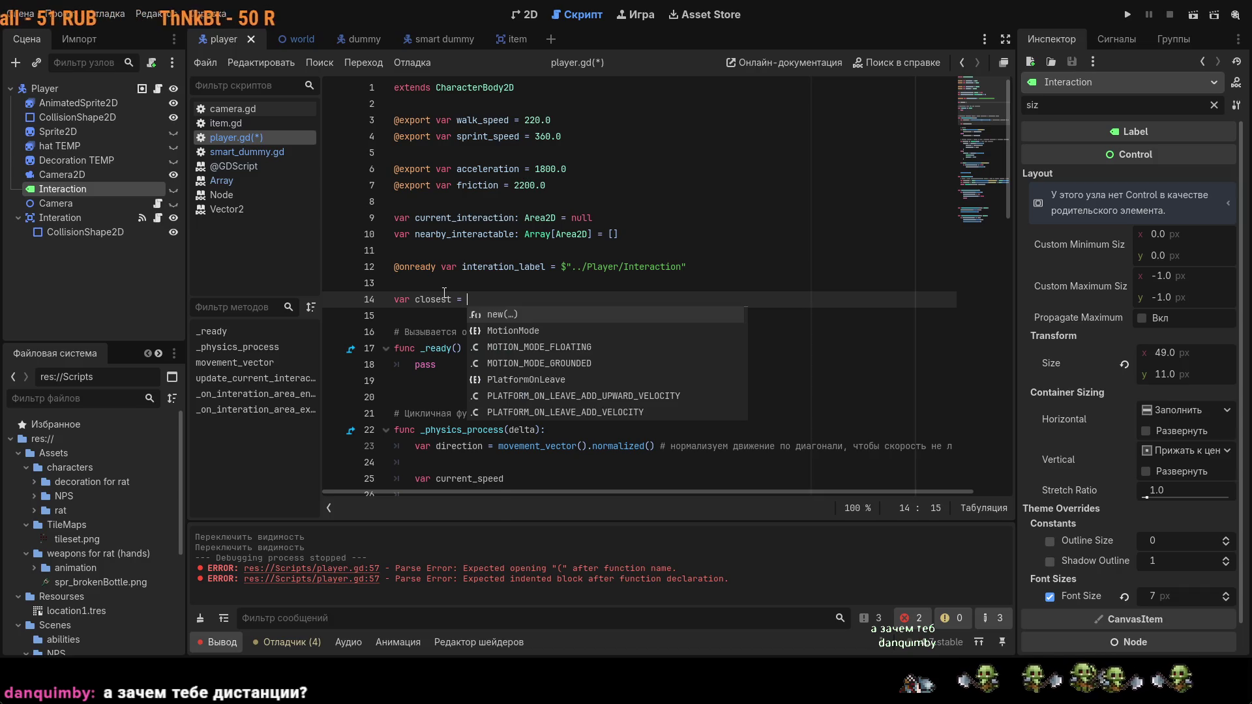
{"action": "type", "text": "n"}
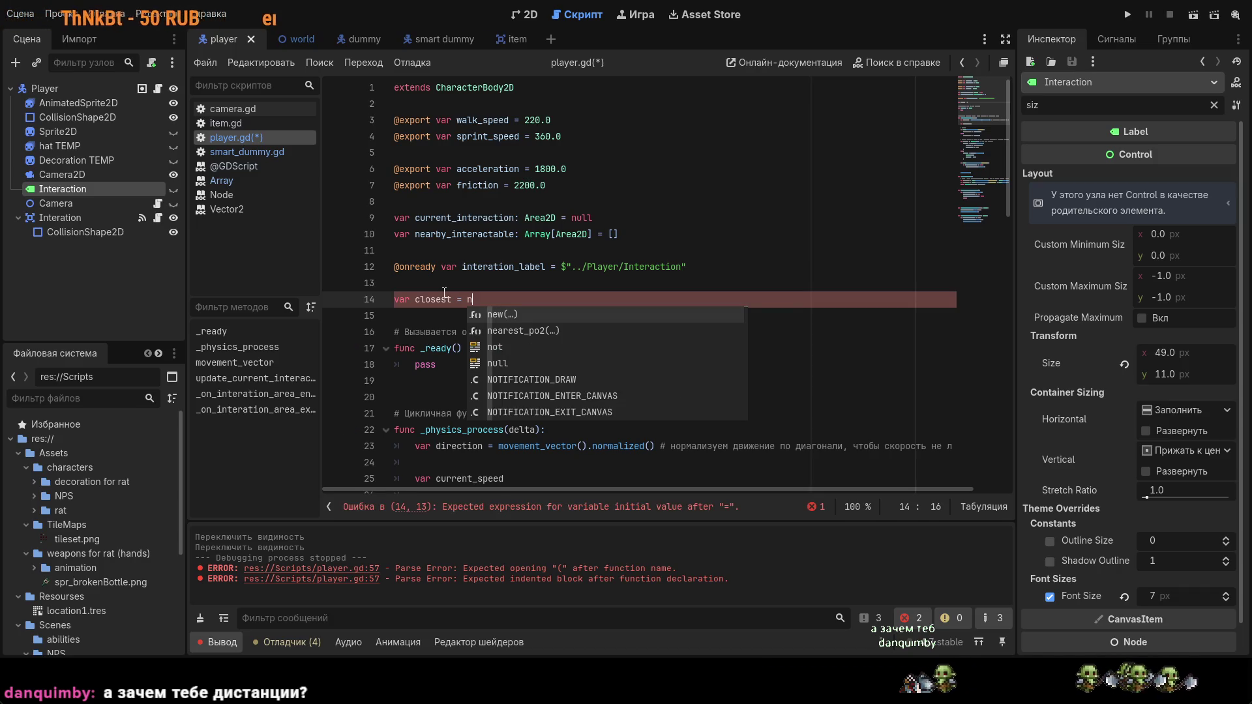
{"action": "type", "text": "ea"}
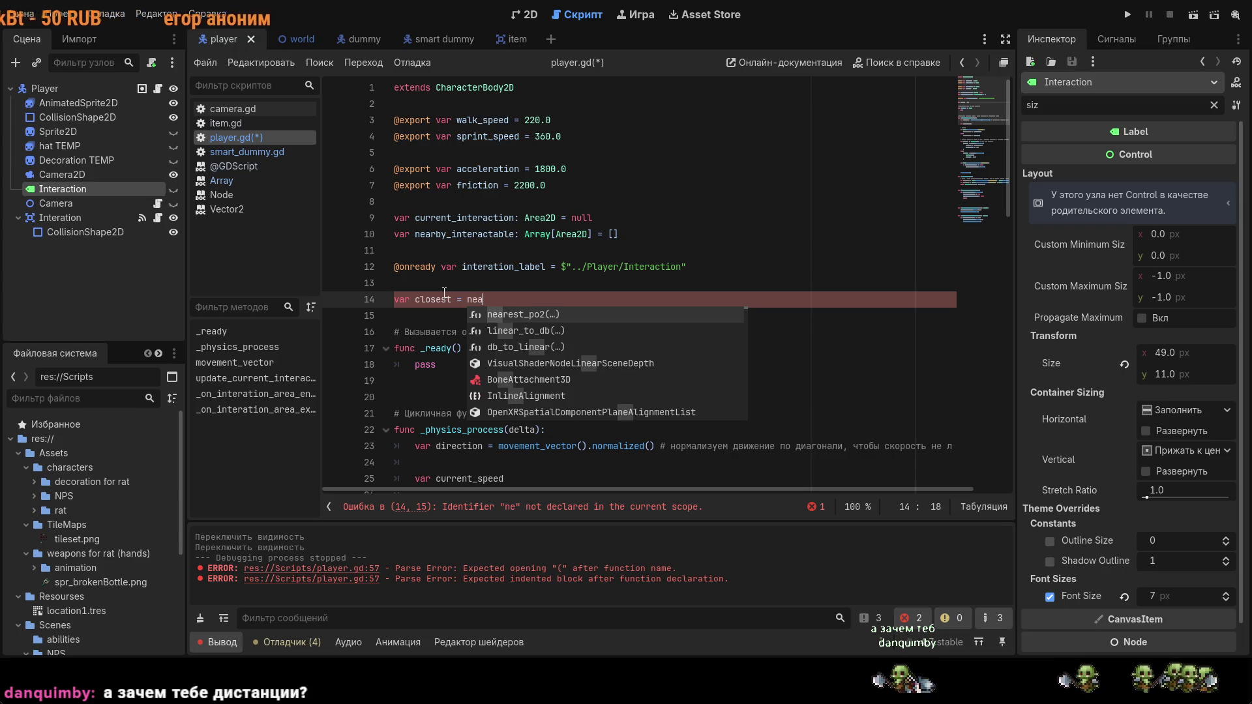
{"action": "type", "text": "r"}
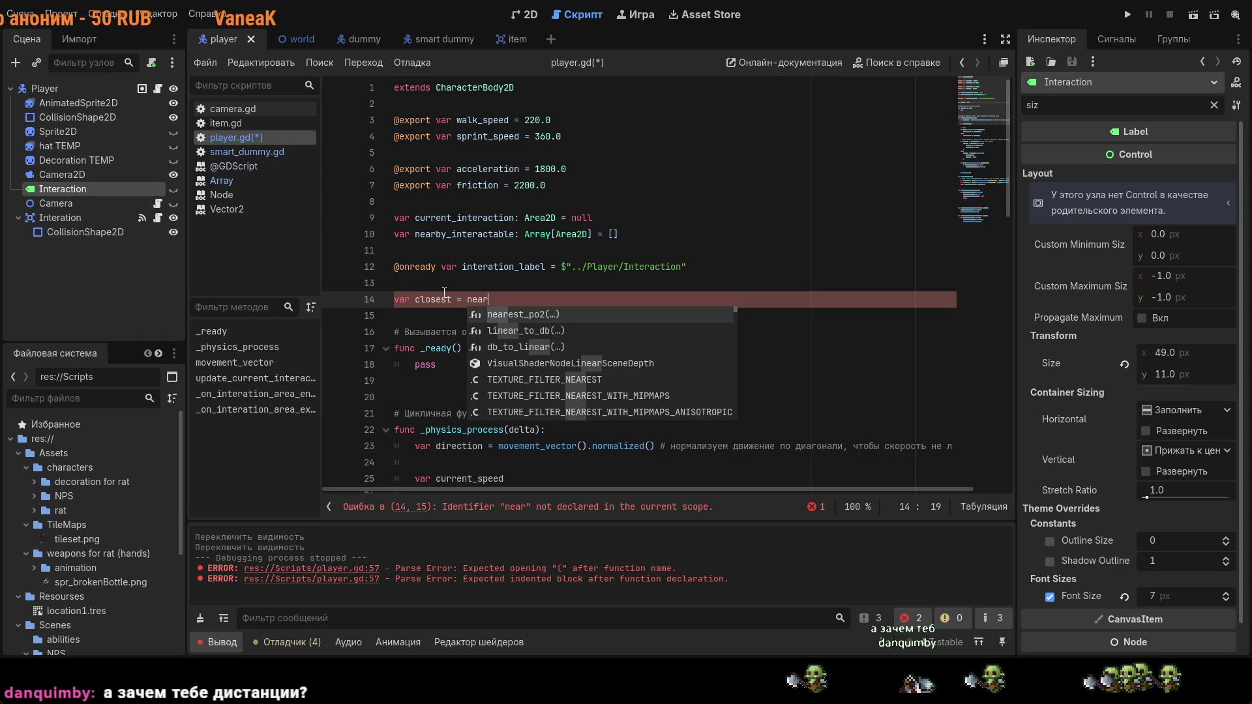
{"action": "type", "text": "b"}
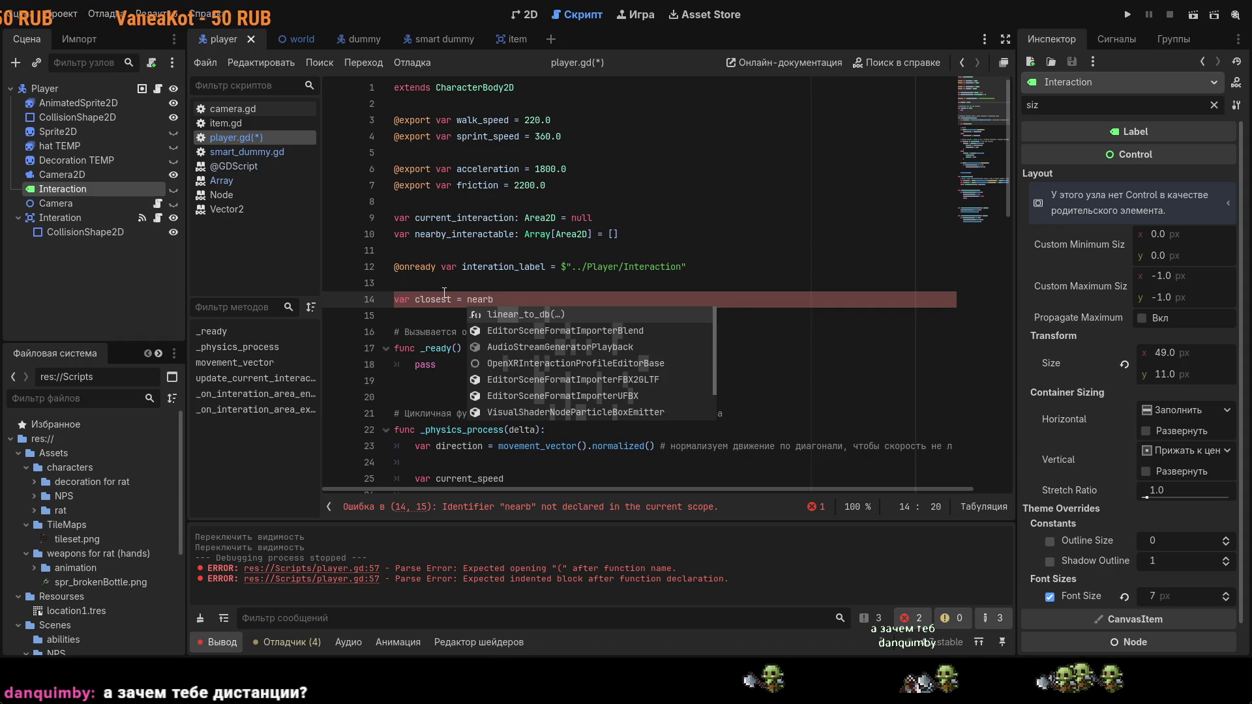
{"action": "type", "text": "y"}
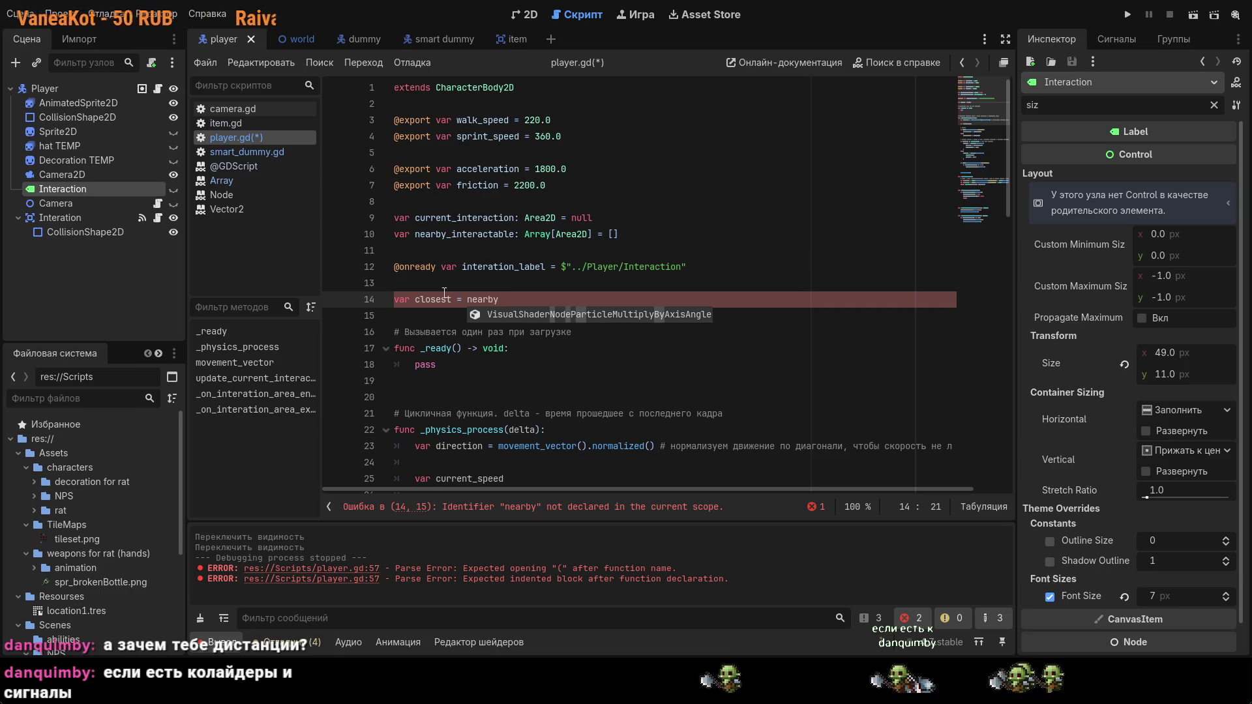
{"action": "type", "text": "_"}
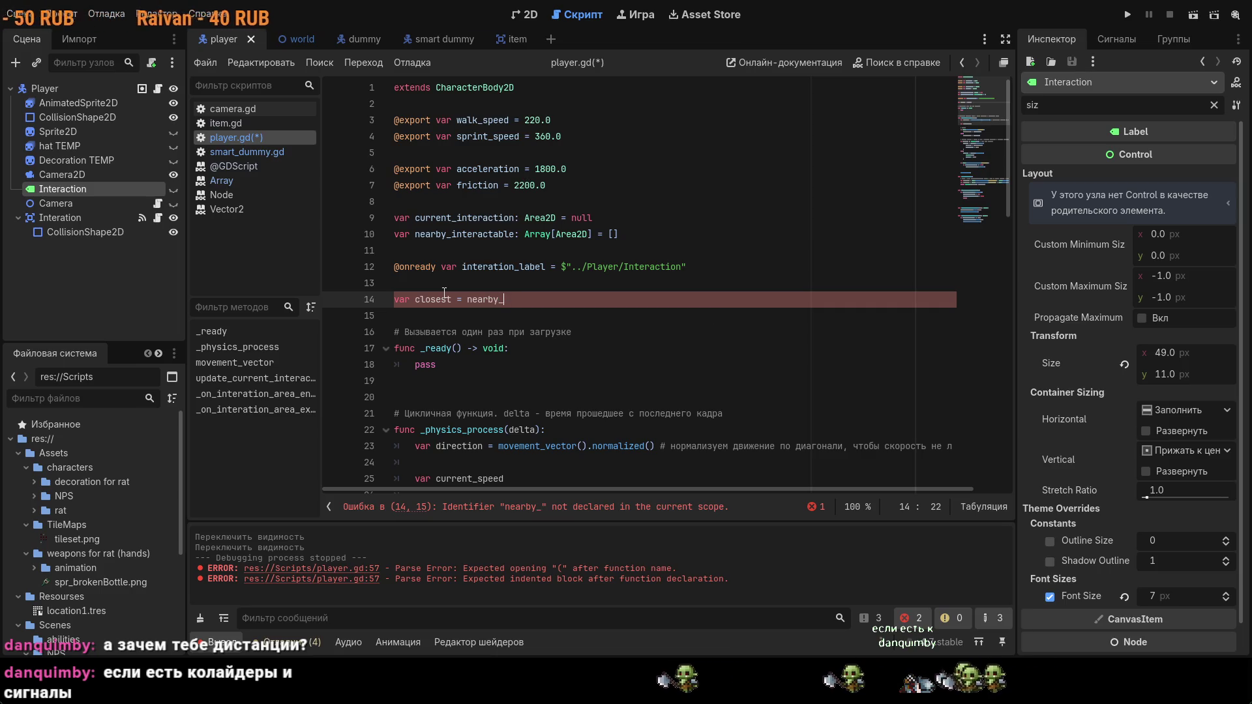
Step: Complete line 14 as 'var closest = nearby_interactable[0]' by pasting the name, and save
{"action": "double_click", "coordinate": [480, 234]}
{"action": "key", "text": "ctrl+c"}
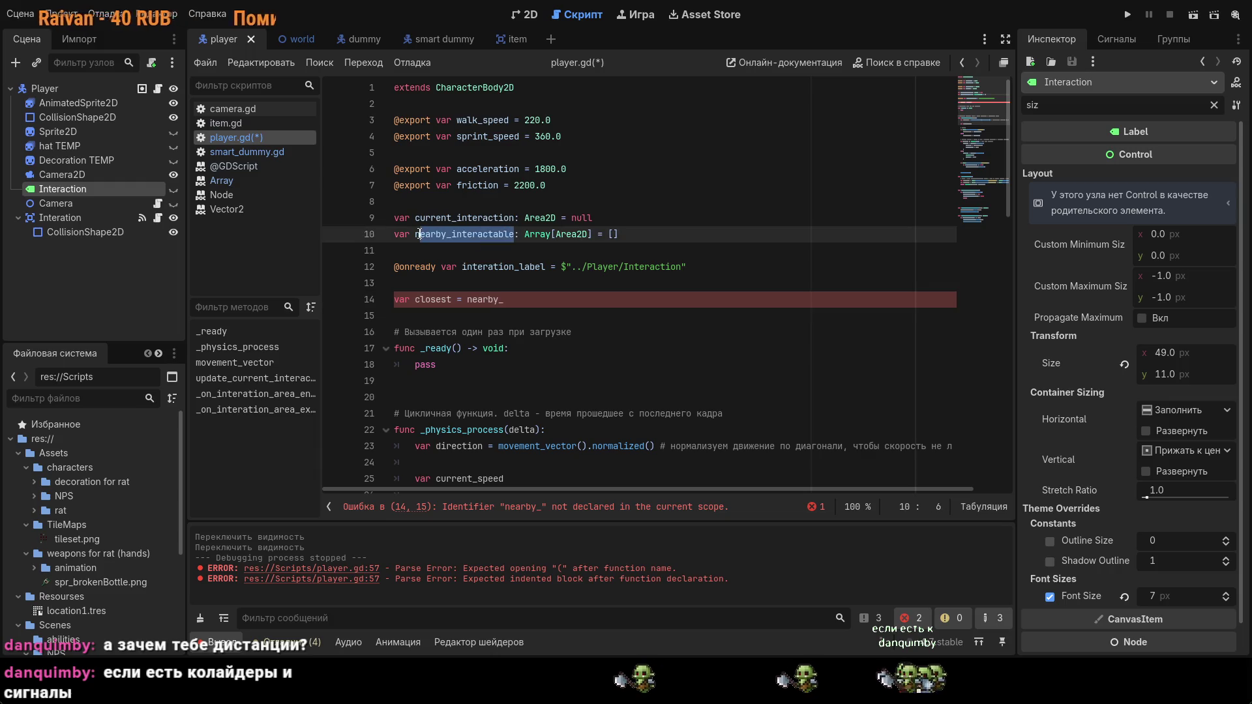
{"action": "double_click", "coordinate": [496, 300]}
{"action": "key", "text": "ctrl+v"}
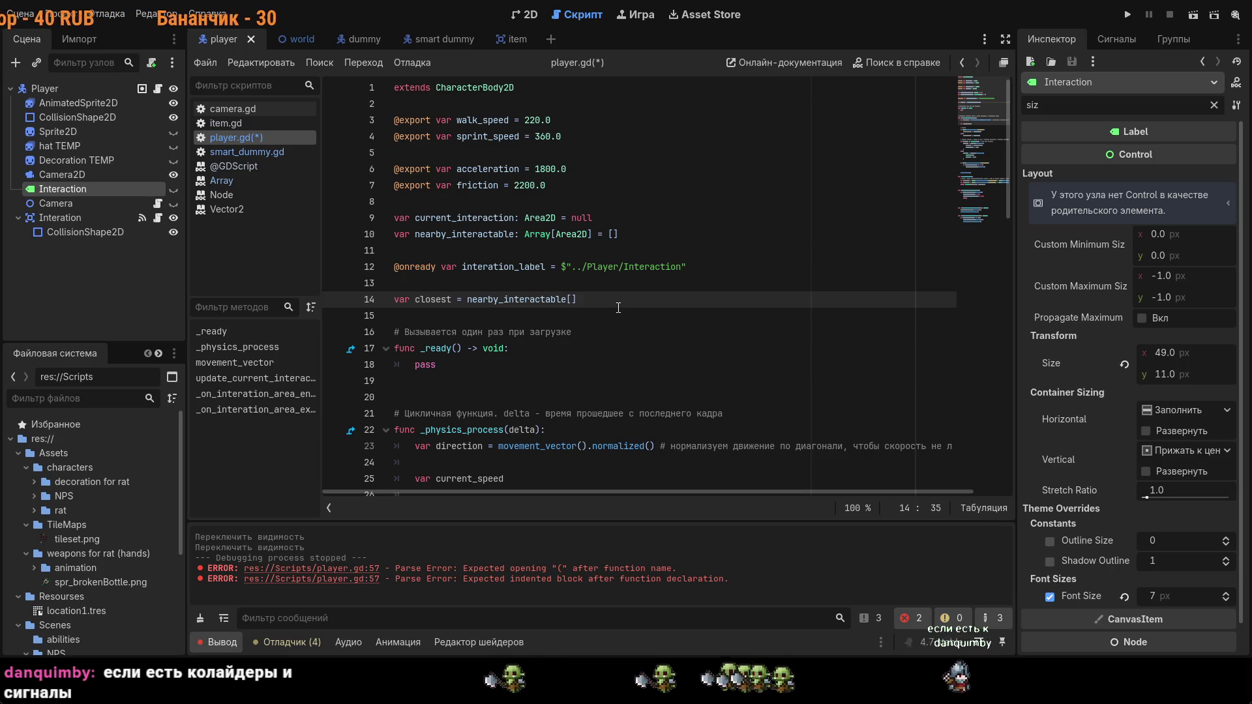
{"action": "type", "text": "[0"}
{"action": "key", "text": "ctrl+s"}
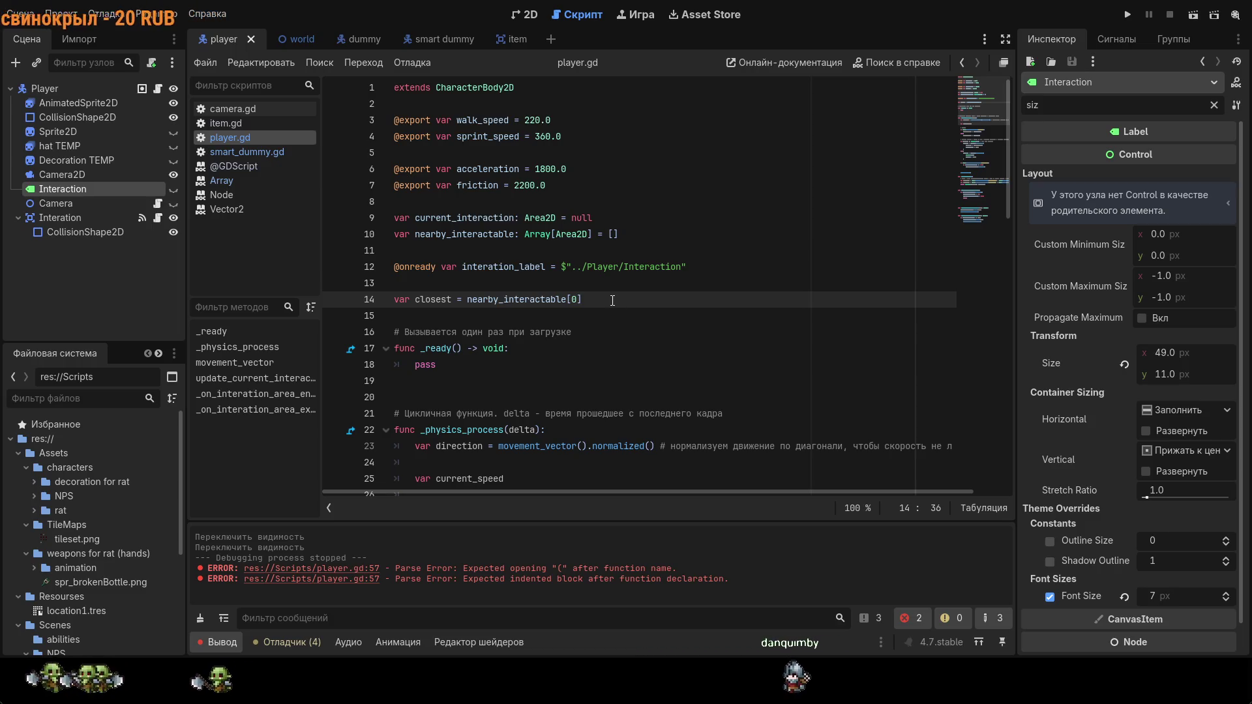
{"action": "key", "text": "Return"}
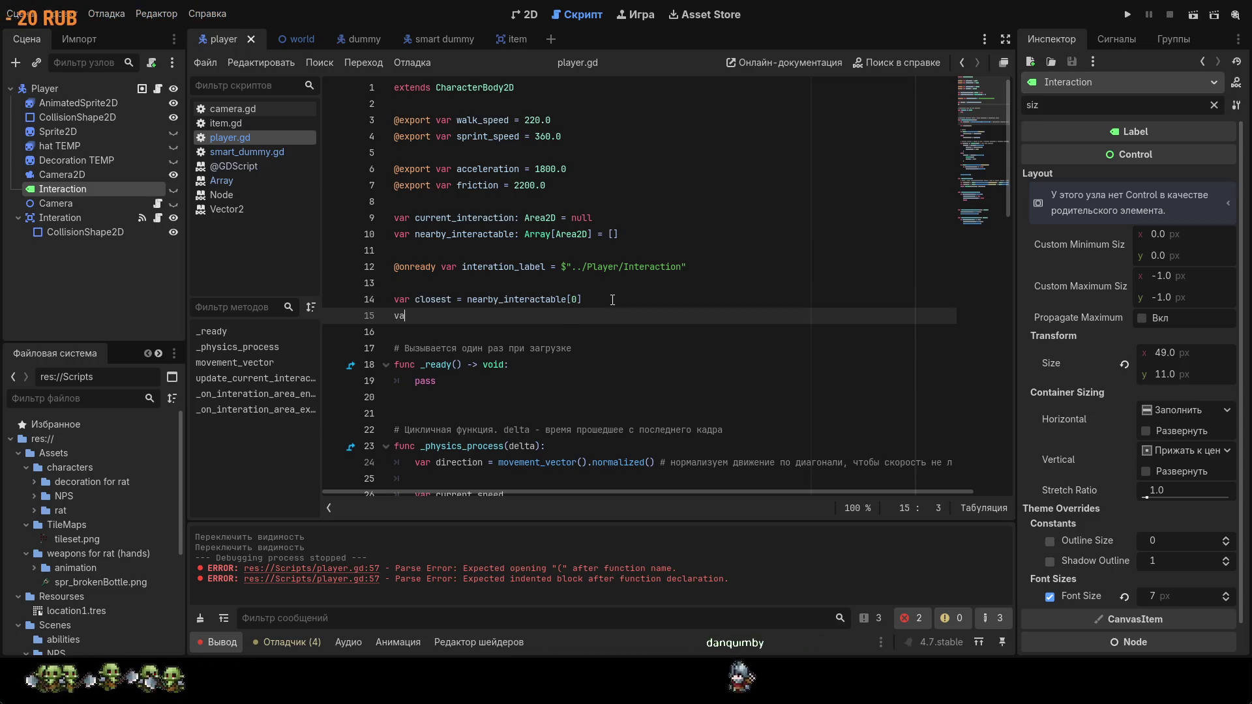
Step: Name the line-15 variable closest_distance and add the equals sign
{"action": "type", "text": "r s"}
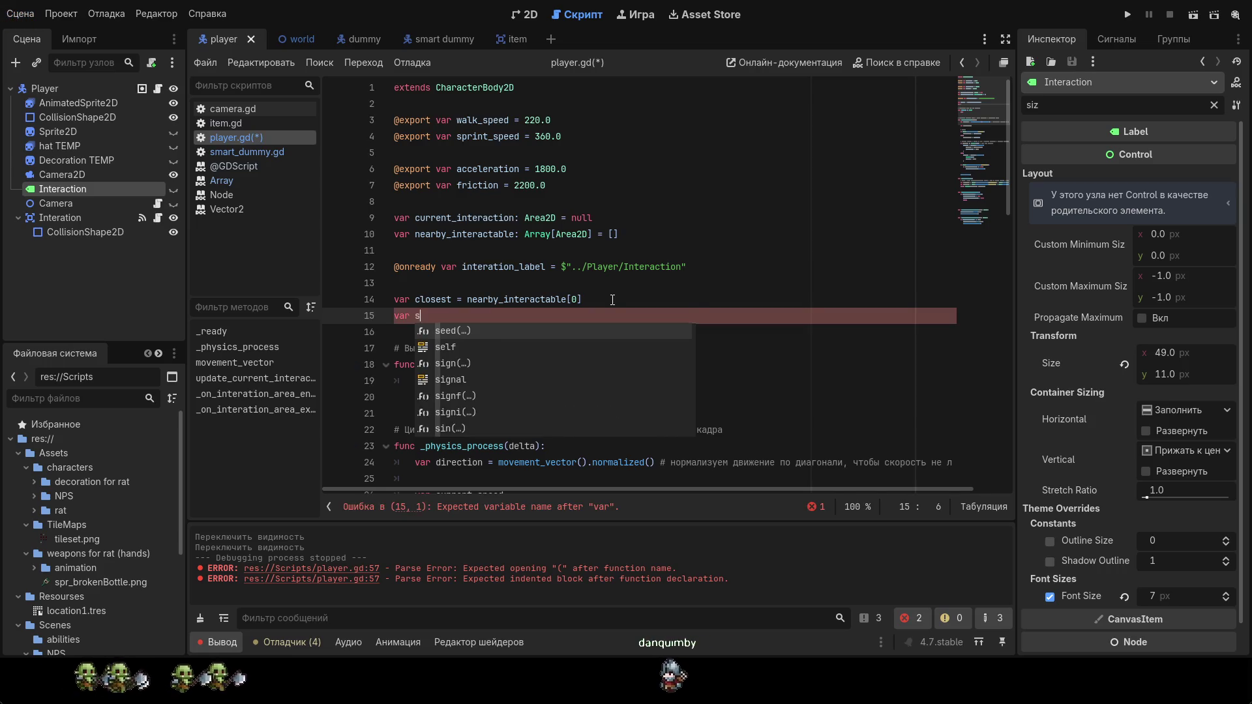
{"action": "key", "text": "Escape"}
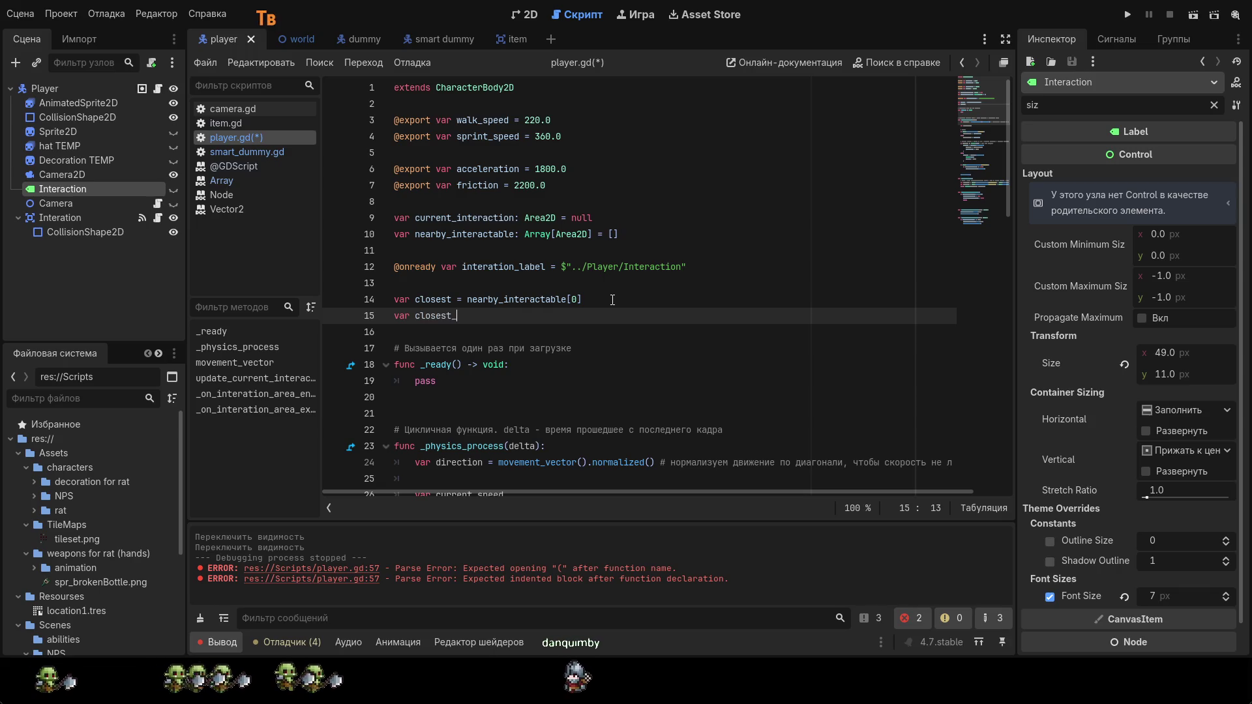
{"action": "type", "text": "di"}
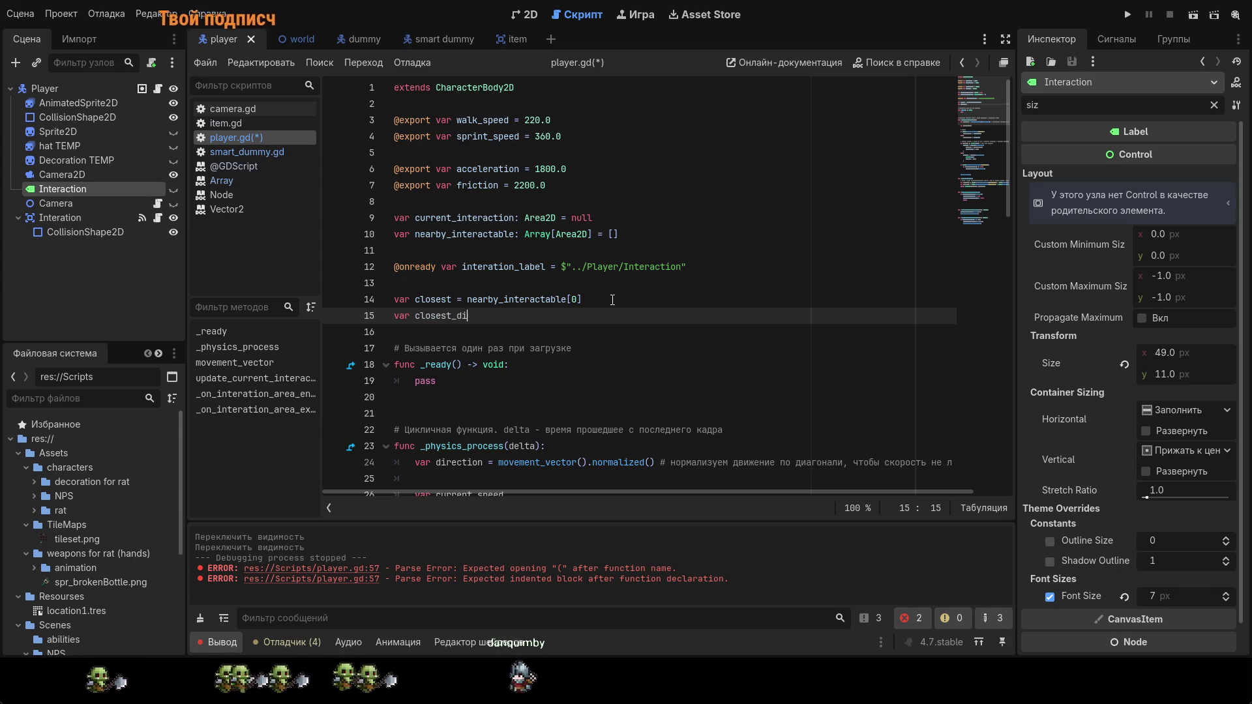
{"action": "type", "text": "sta"}
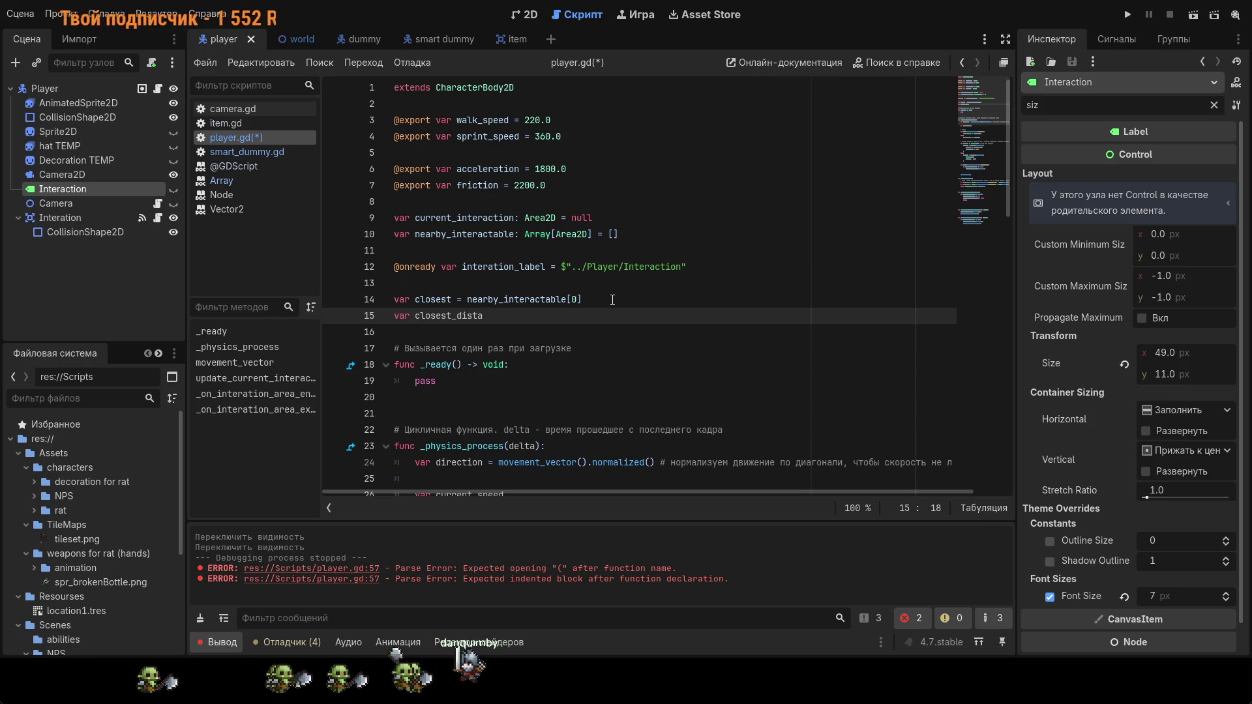
{"action": "type", "text": "nce ="}
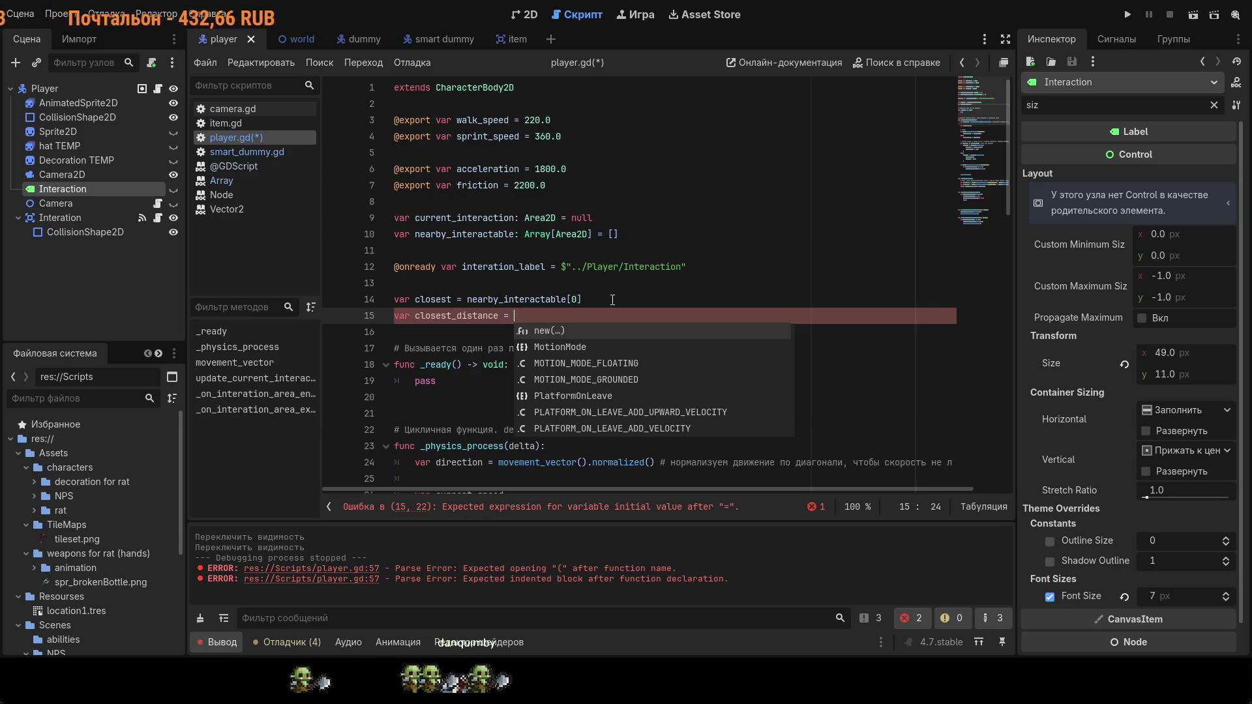
Step: Assign it global_position.distance_to and bring up the distance_to documentation
{"action": "type", "text": "g"}
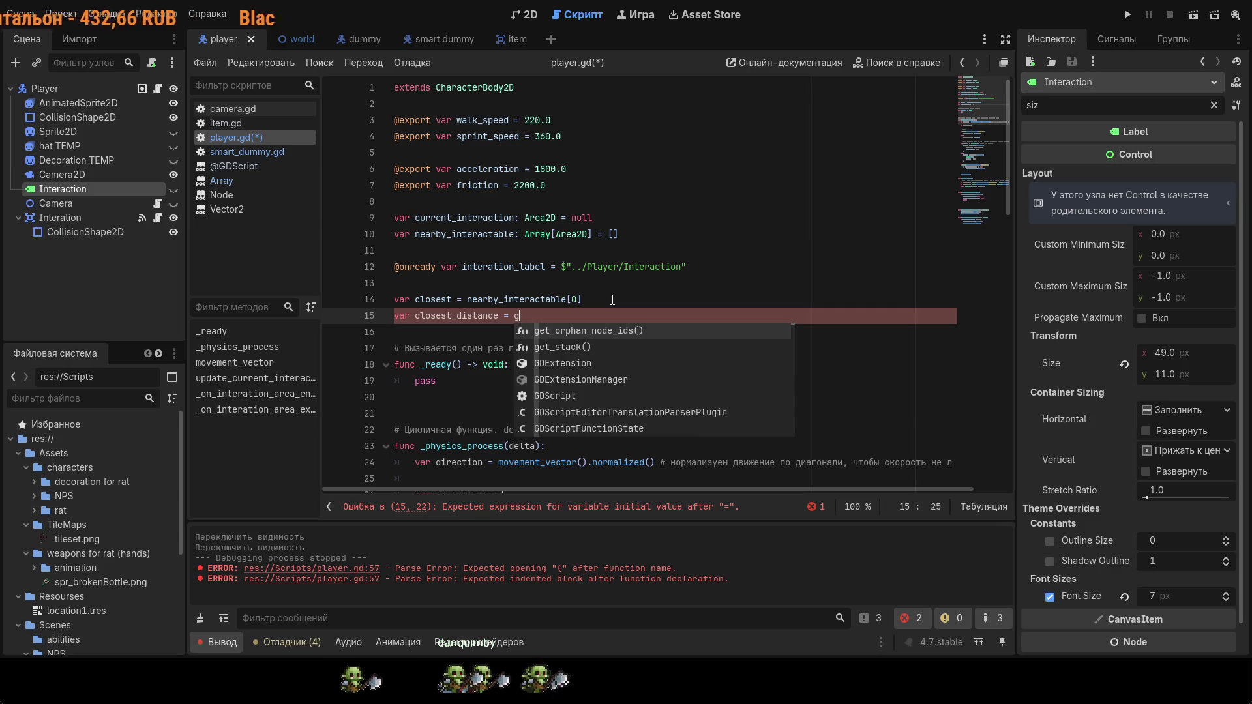
{"action": "type", "text": "lo"}
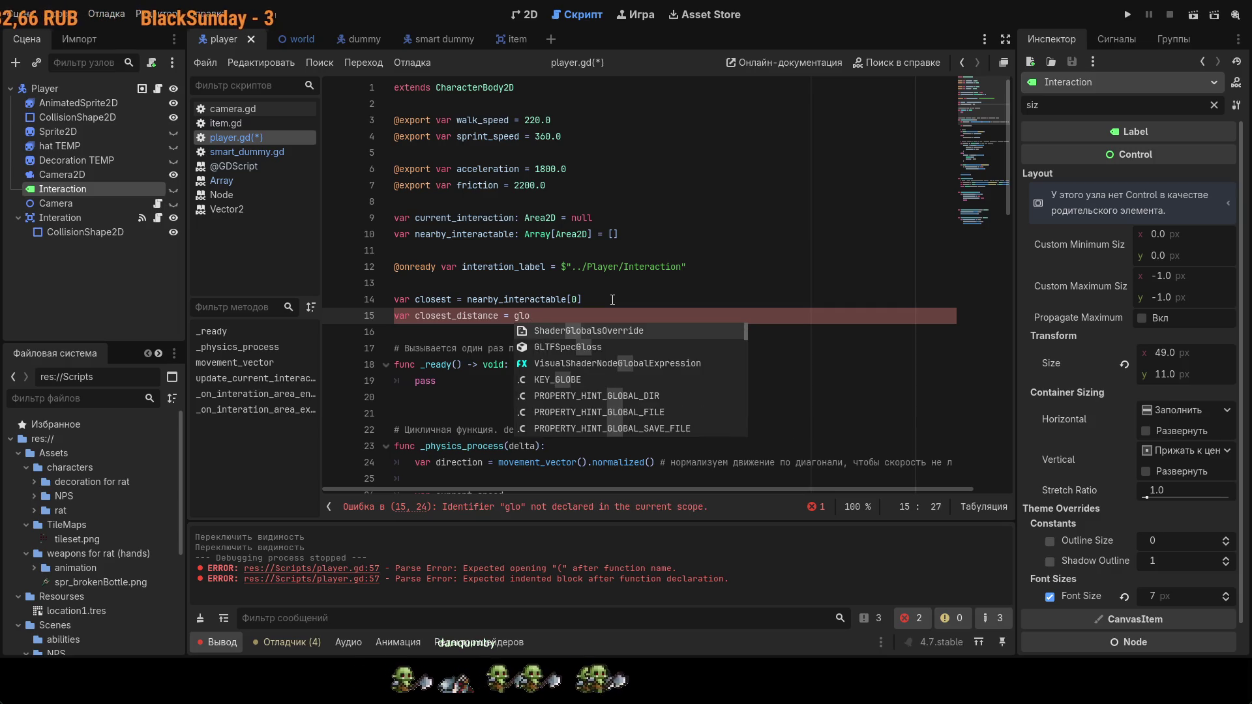
{"action": "type", "text": "b"}
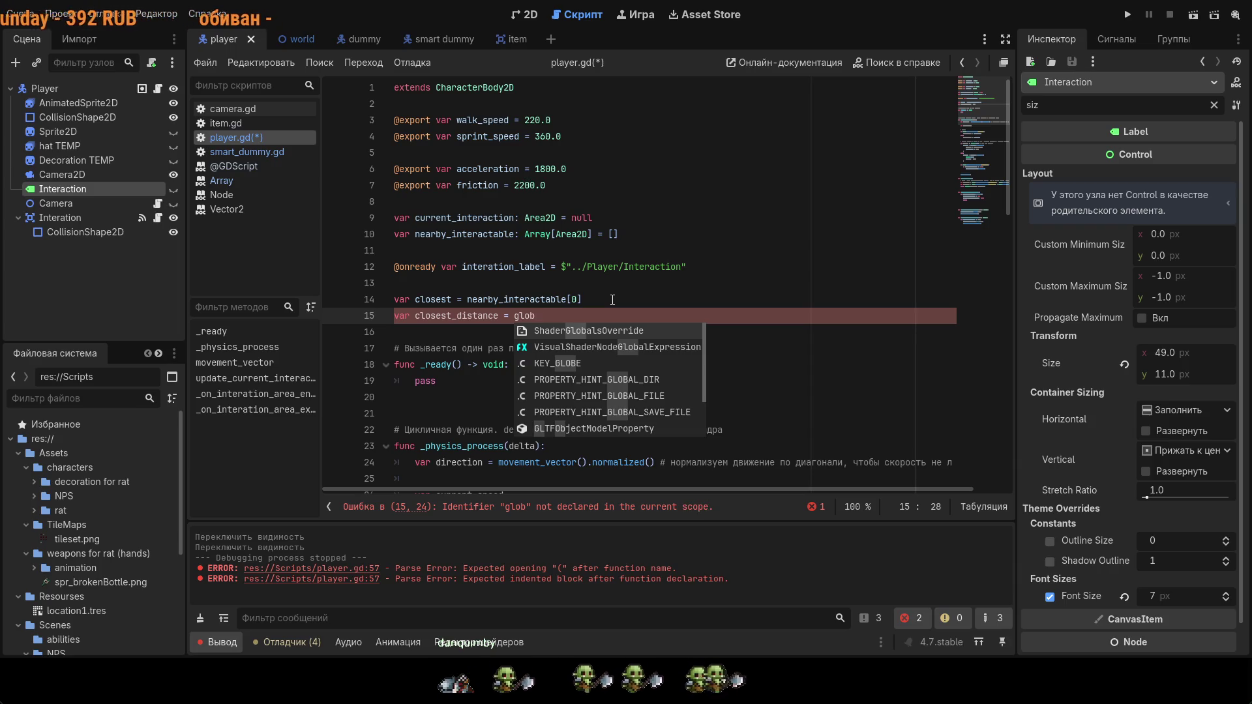
{"action": "key", "text": "BackSpace"}
{"action": "key", "text": "BackSpace"}
{"action": "key", "text": "BackSpace"}
{"action": "type", "text": "po"}
{"action": "type", "text": "i"}
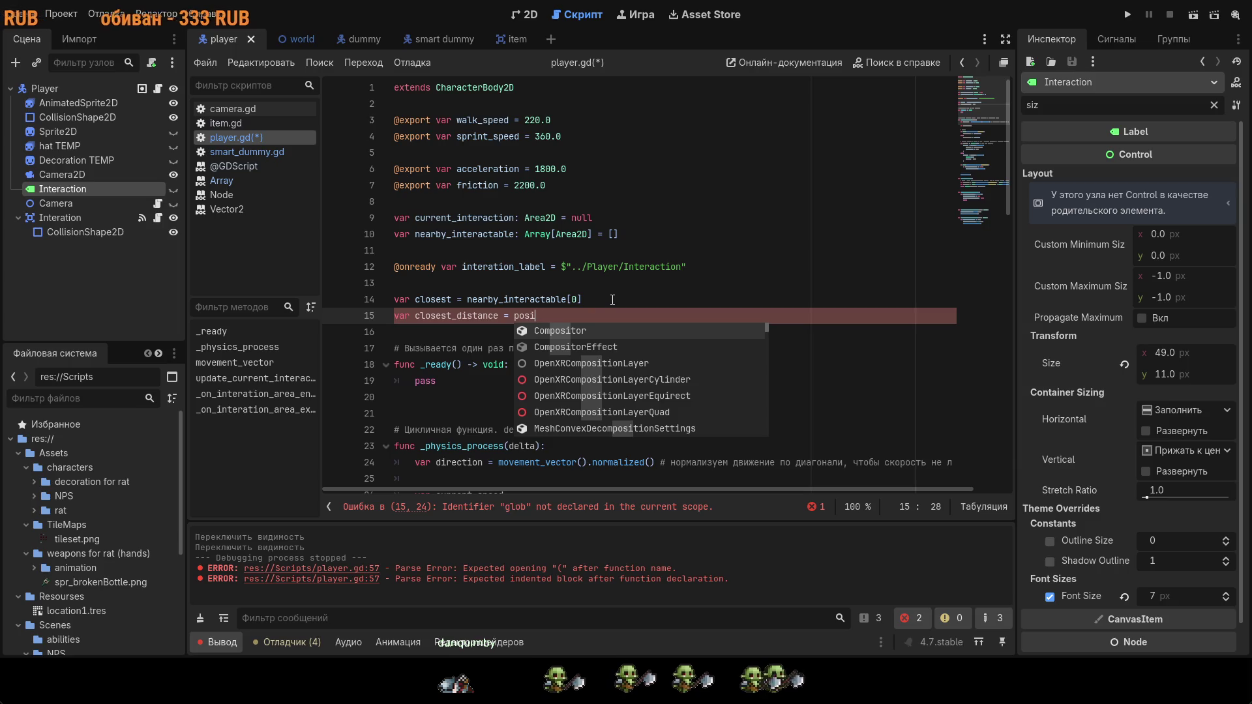
{"action": "key", "text": "BackSpace"}
{"action": "key", "text": "BackSpace"}
{"action": "key", "text": "BackSpace"}
{"action": "key", "text": "BackSpace"}
{"action": "type", "text": "glo"}
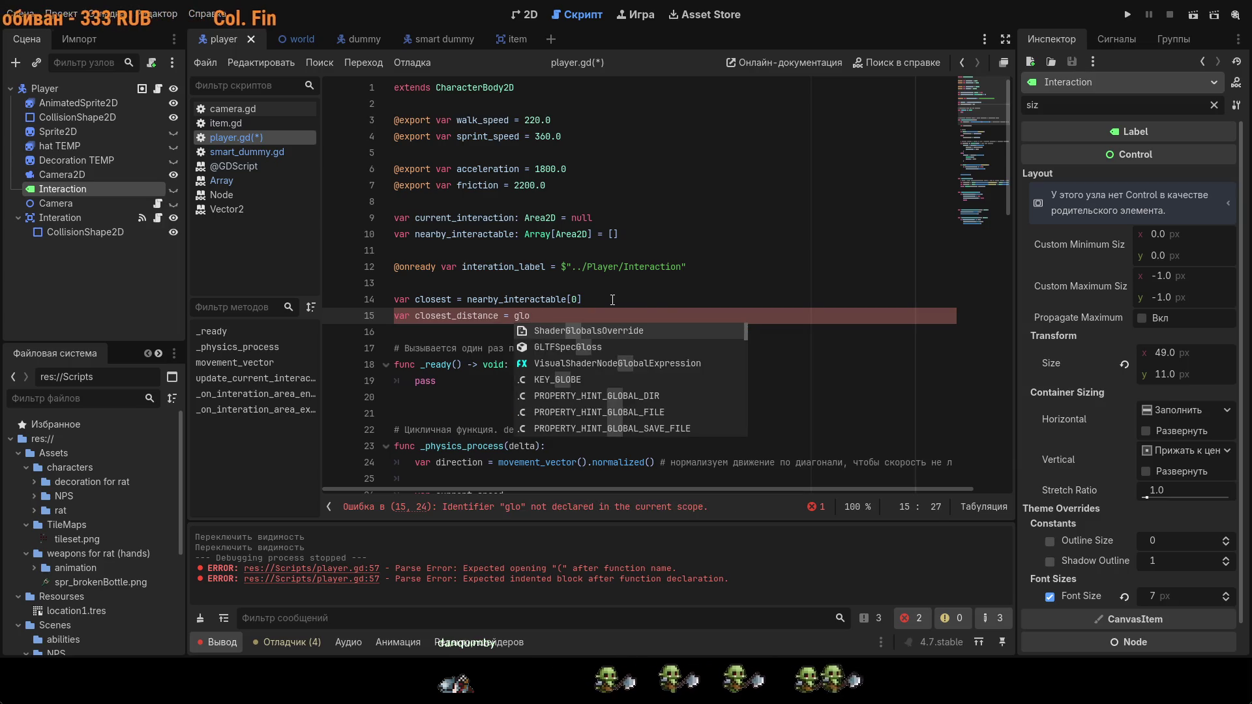
{"action": "type", "text": "bal_postis"}
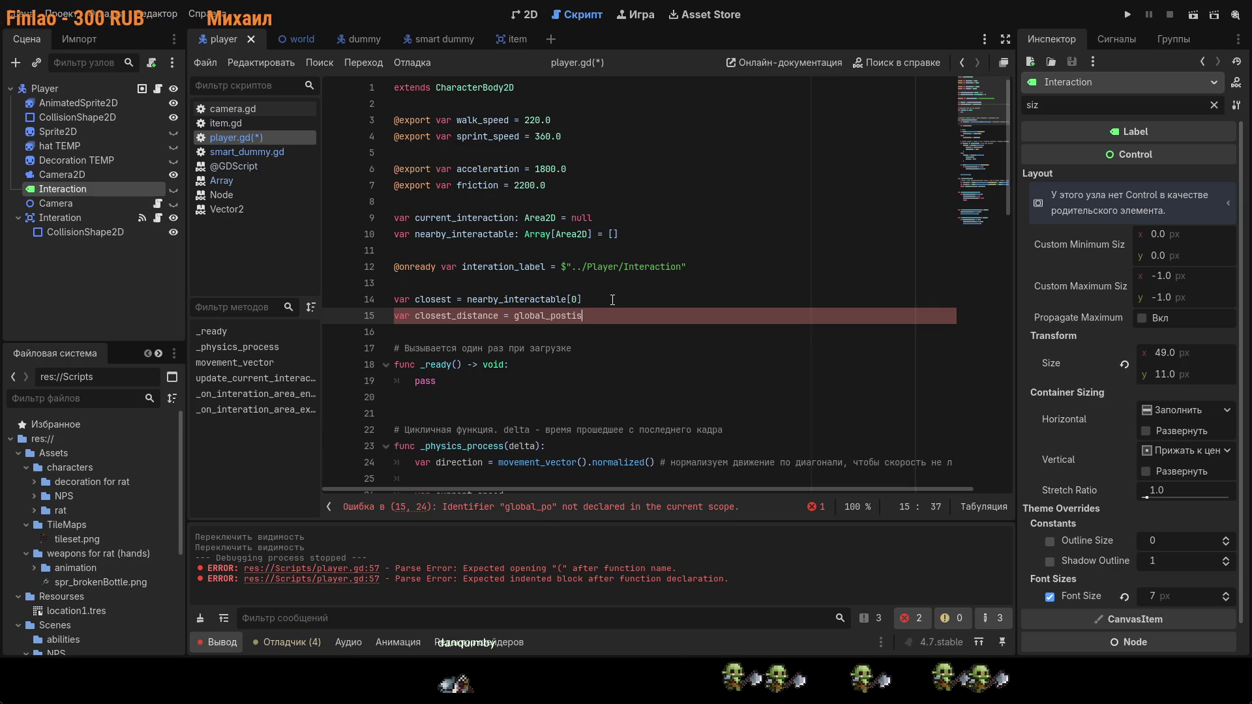
{"action": "key", "text": "BackSpace"}
{"action": "key", "text": "BackSpace"}
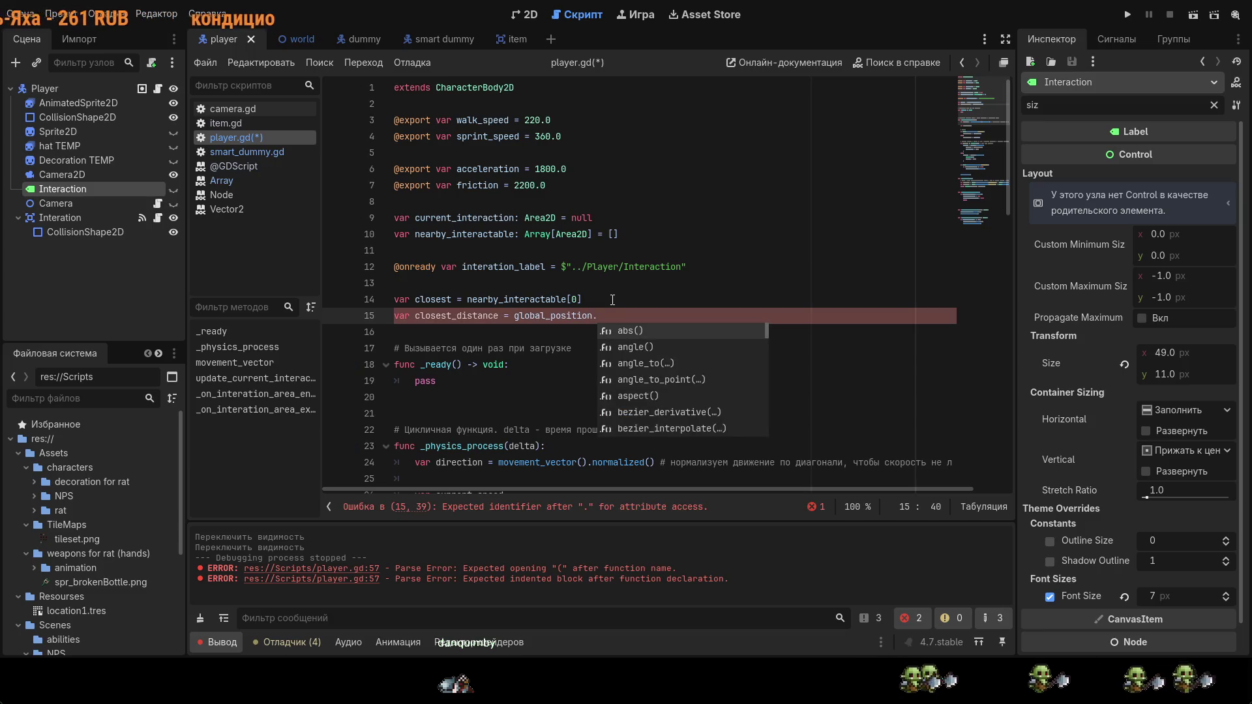
{"action": "type", "text": "dis"}
{"action": "key", "text": "Down"}
{"action": "key", "text": "Return"}
{"action": "left_click", "coordinate": [614, 312], "text": "ctrl"}
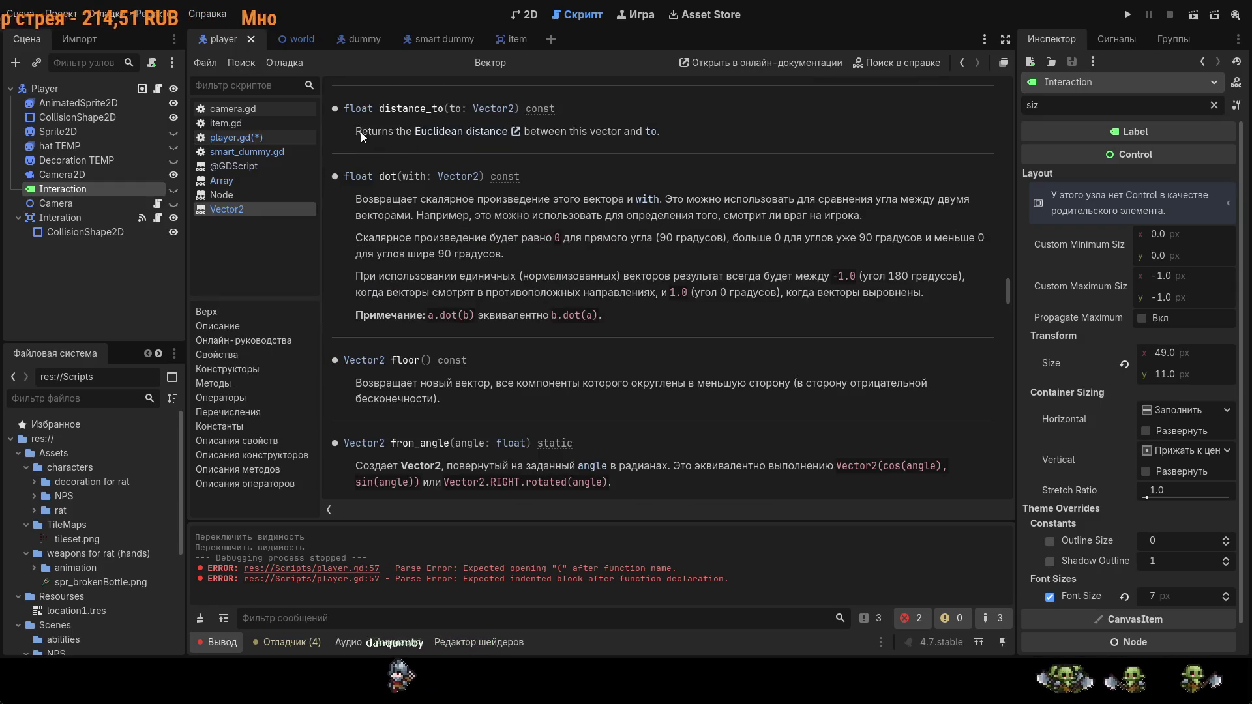
Step: Read the Vector2 distance_to help, then return to player.gd
{"action": "left_click_drag", "start_coordinate": [357, 131], "coordinate": [662, 138]}
{"action": "scroll", "coordinate": [546, 222], "scroll_direction": "down", "scroll_amount": 3}
{"action": "scroll", "coordinate": [553, 218], "scroll_direction": "up", "scroll_amount": 5}
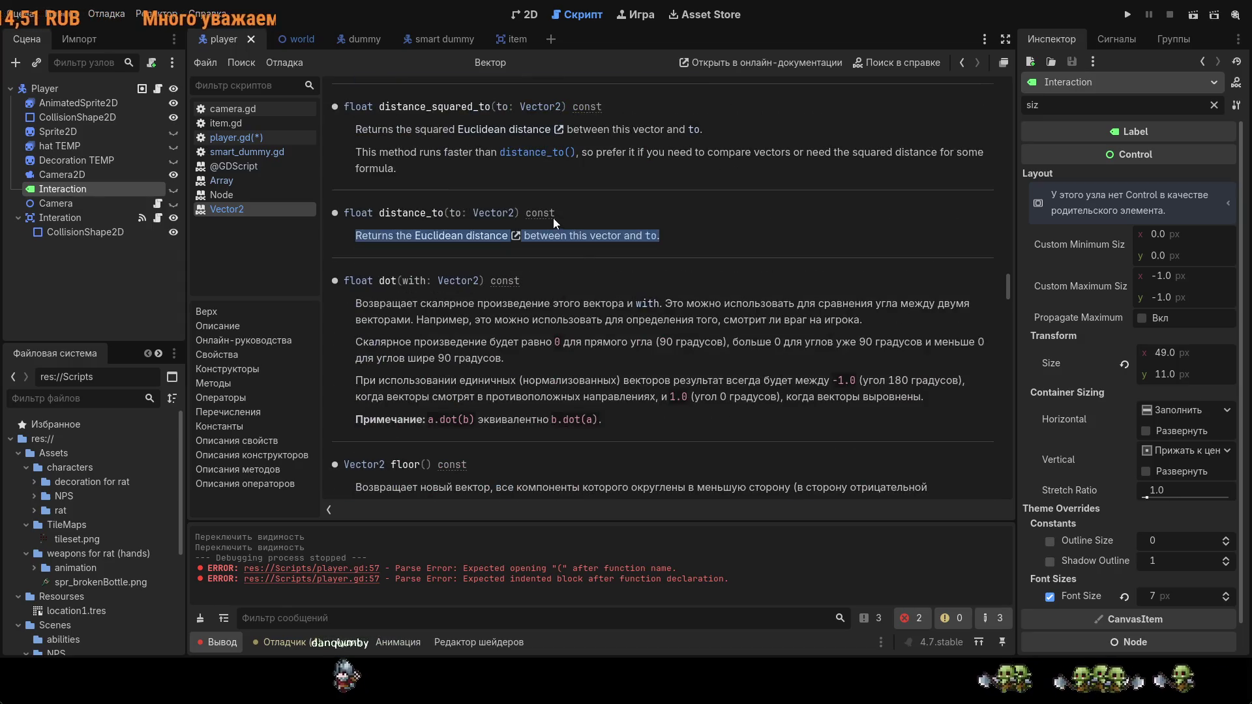
{"action": "left_click", "coordinate": [607, 280]}
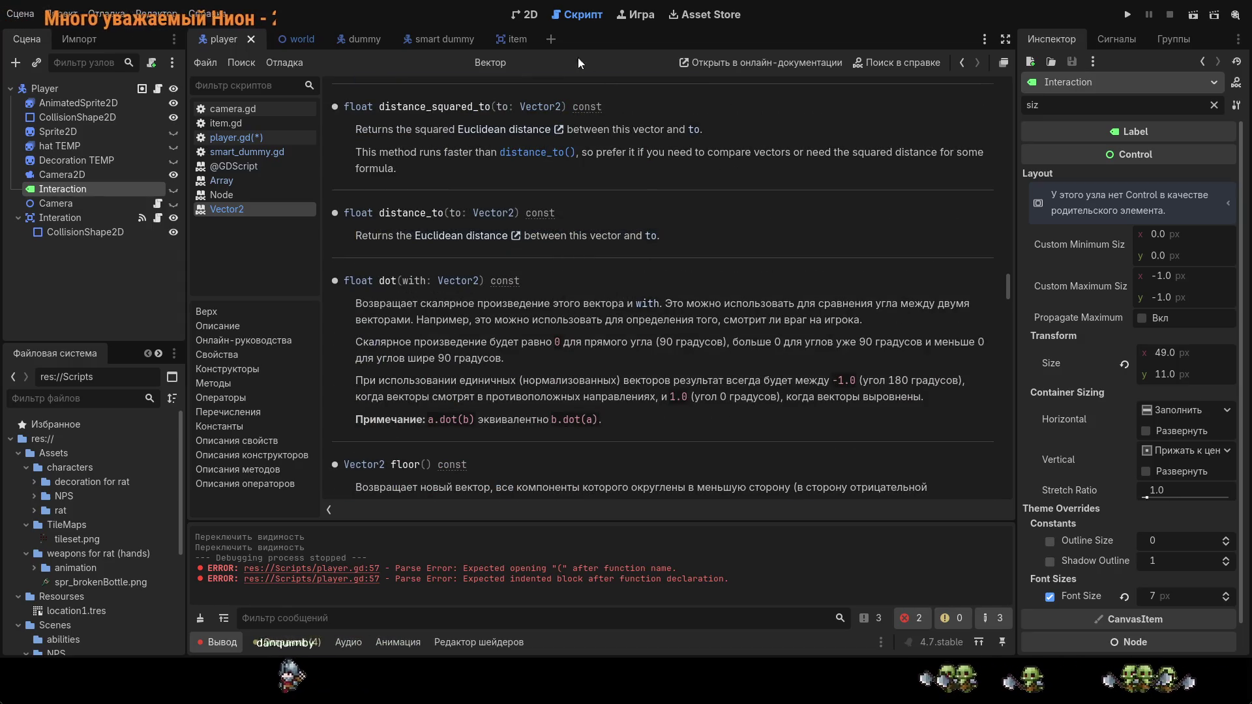
{"action": "left_click", "coordinate": [248, 138]}
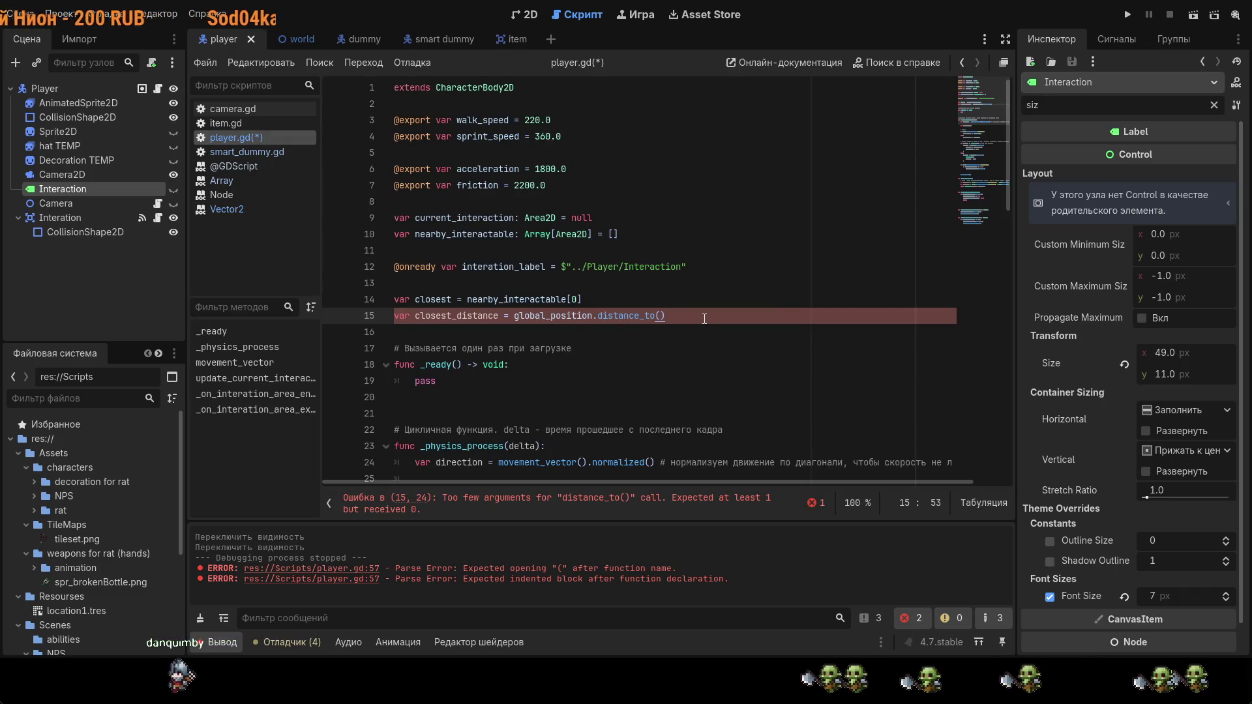
Step: Pass closest.global_position as the distance_to argument and save player.gd
{"action": "key", "text": "BackSpace"}
{"action": "key", "text": "BackSpace"}
{"action": "key", "text": "Left"}
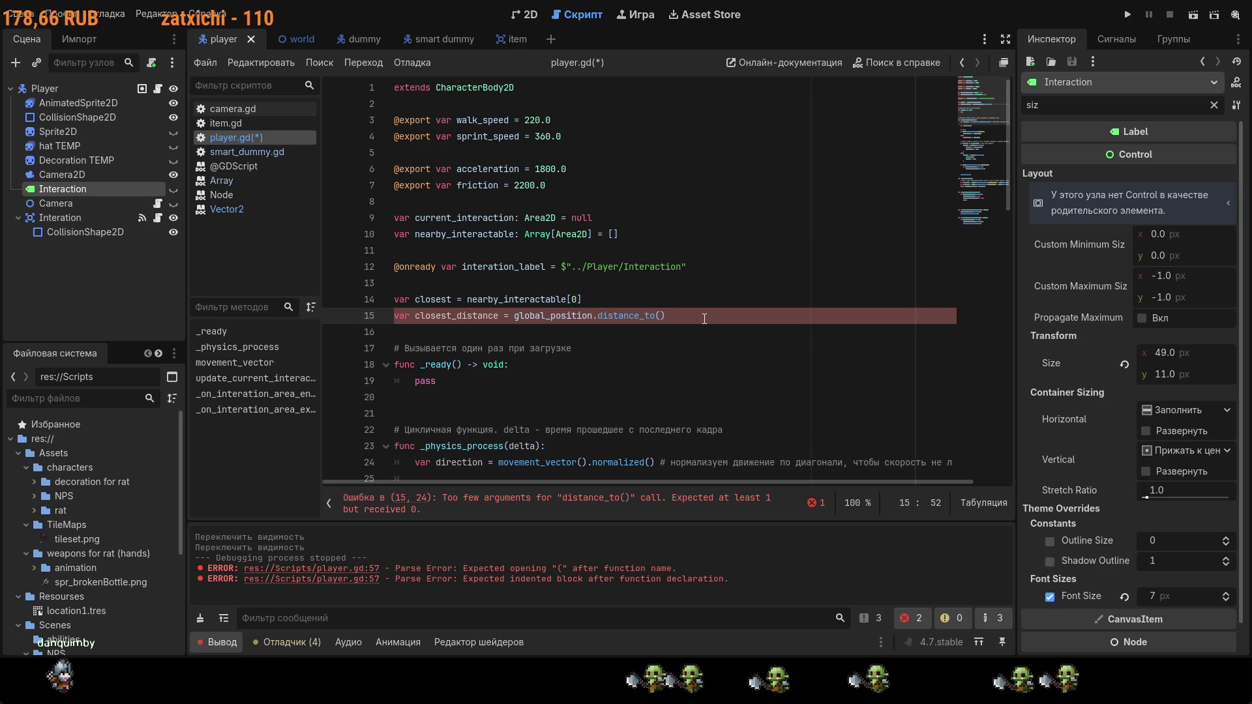
{"action": "type", "text": "clo"}
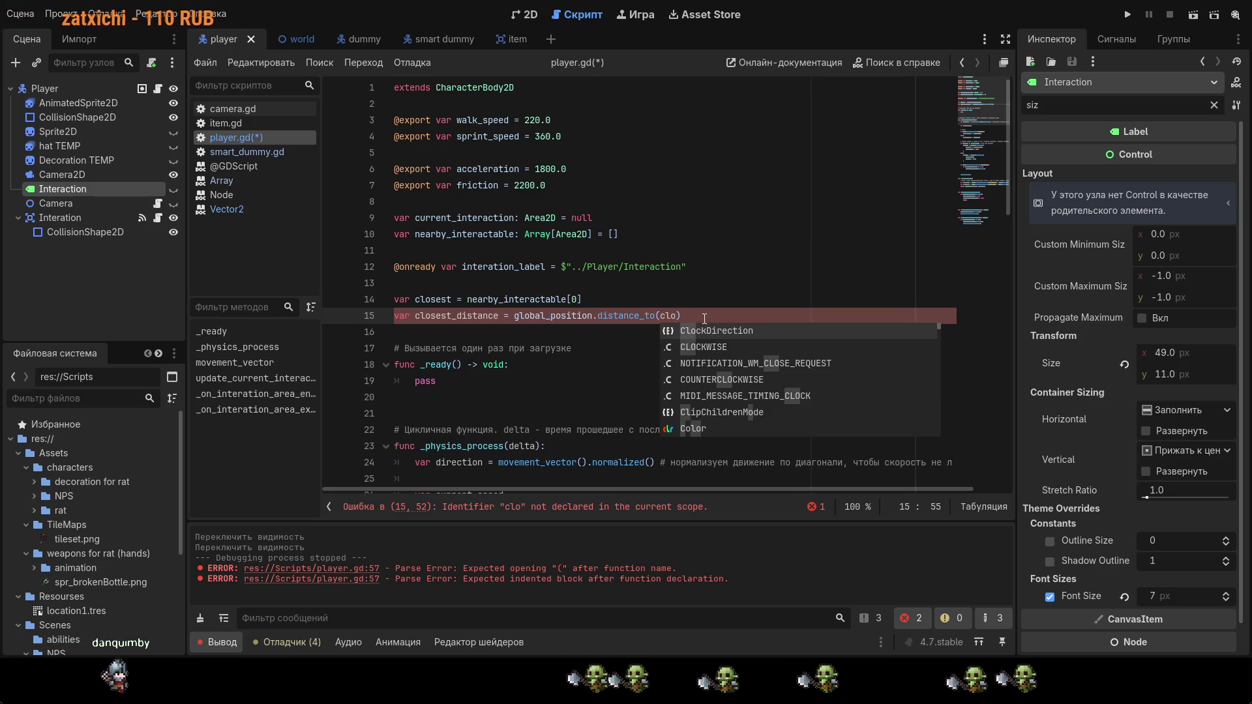
{"action": "type", "text": "s"}
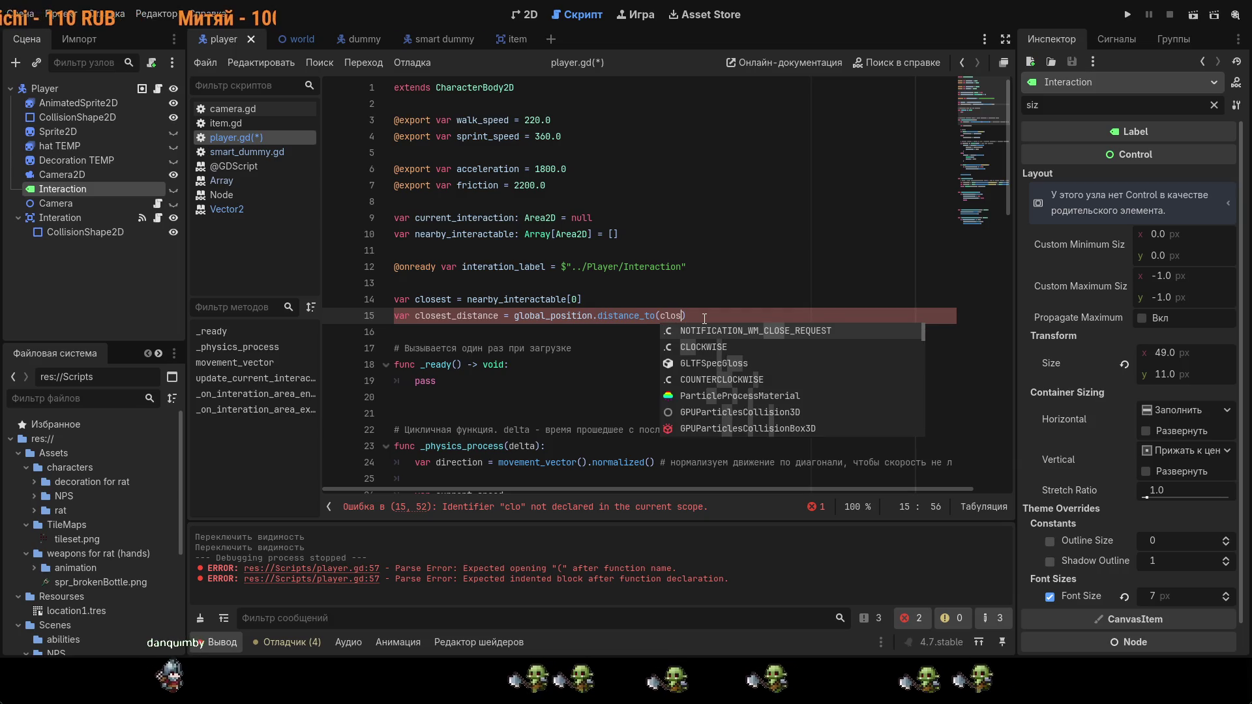
{"action": "type", "text": "es"}
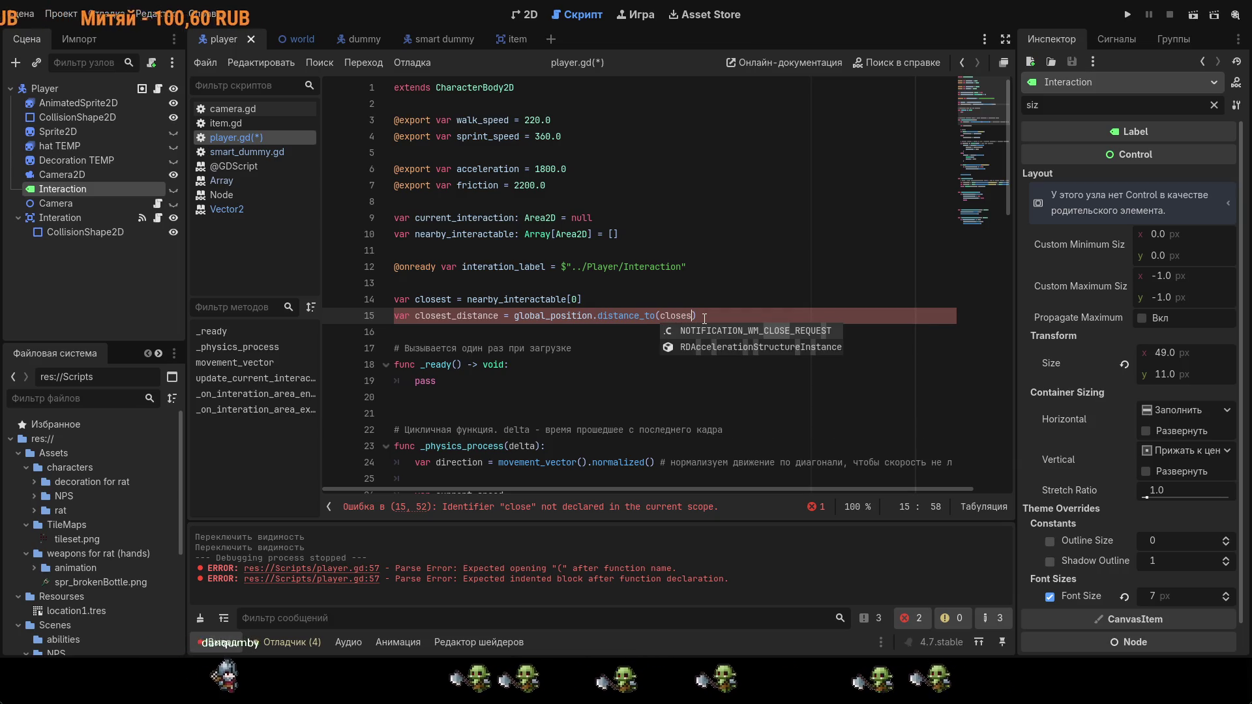
{"action": "type", "text": "t.glo"}
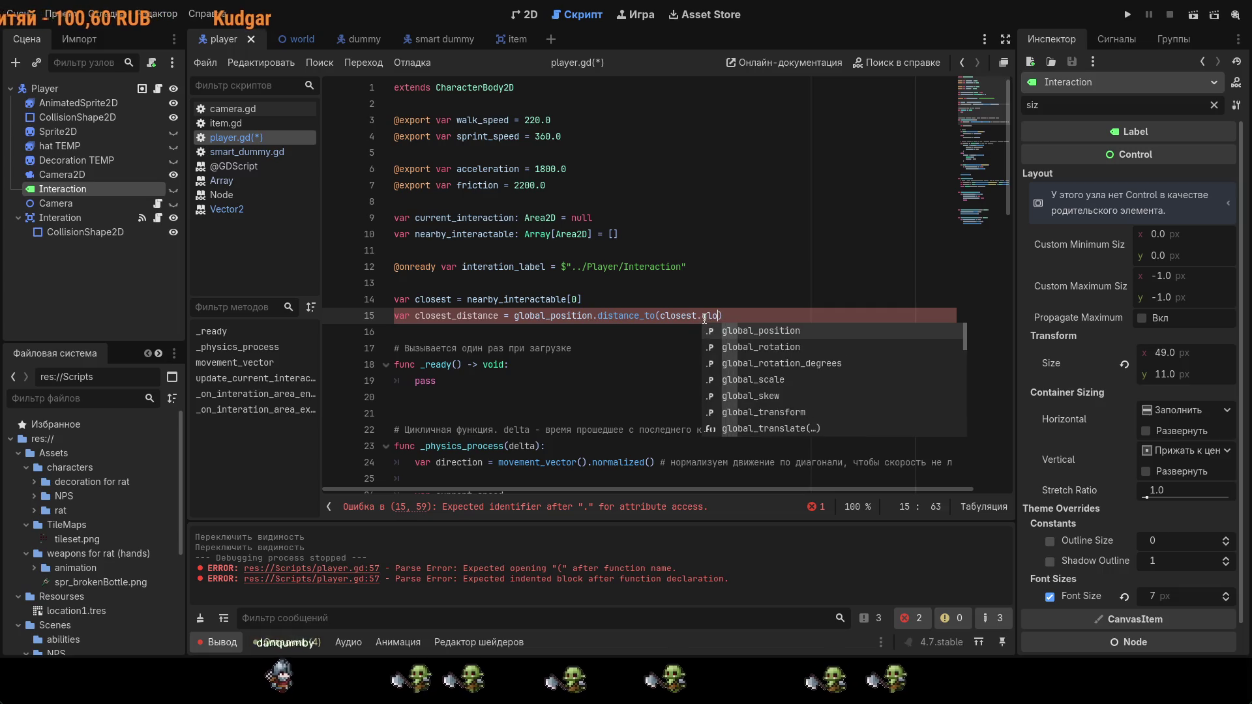
{"action": "key", "text": "Return"}
{"action": "key", "text": "ctrl+s"}
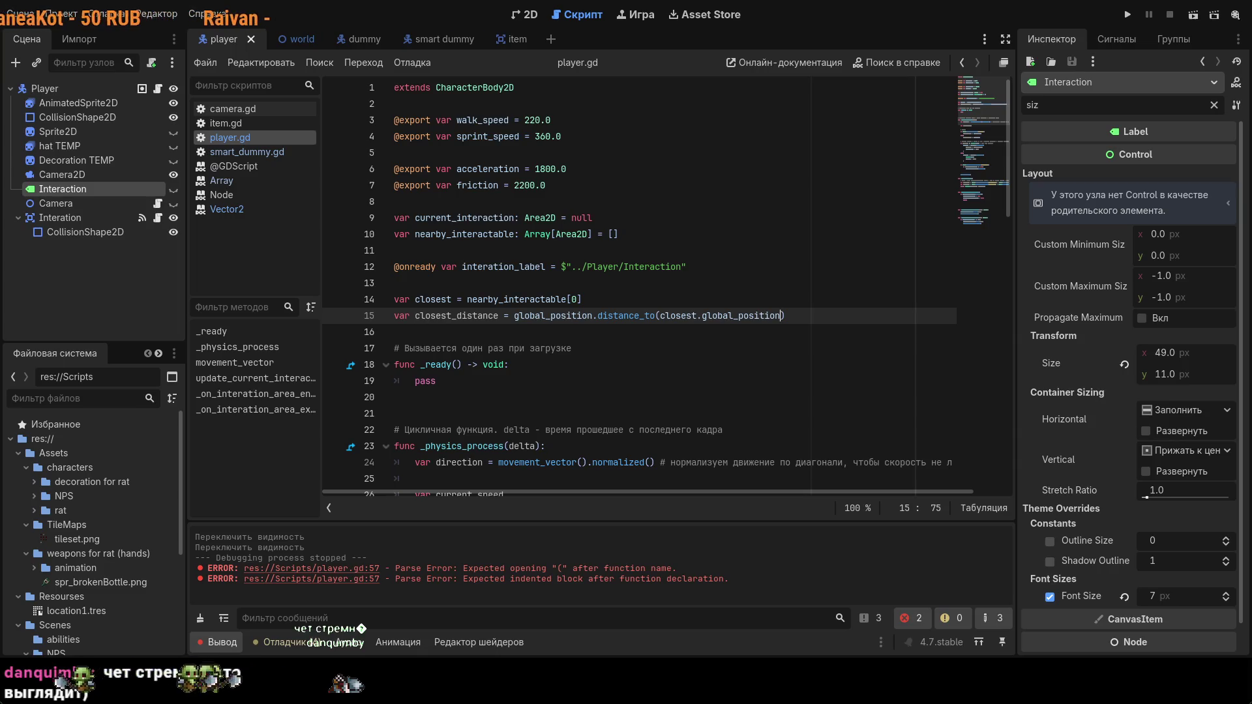
Step: Write 'for item in nearby_interactable:' on line 65 of update_current_interaction
{"action": "scroll", "coordinate": [534, 137], "scroll_direction": "down", "scroll_amount": 4}
{"action": "scroll", "coordinate": [535, 137], "scroll_direction": "up", "scroll_amount": 3}
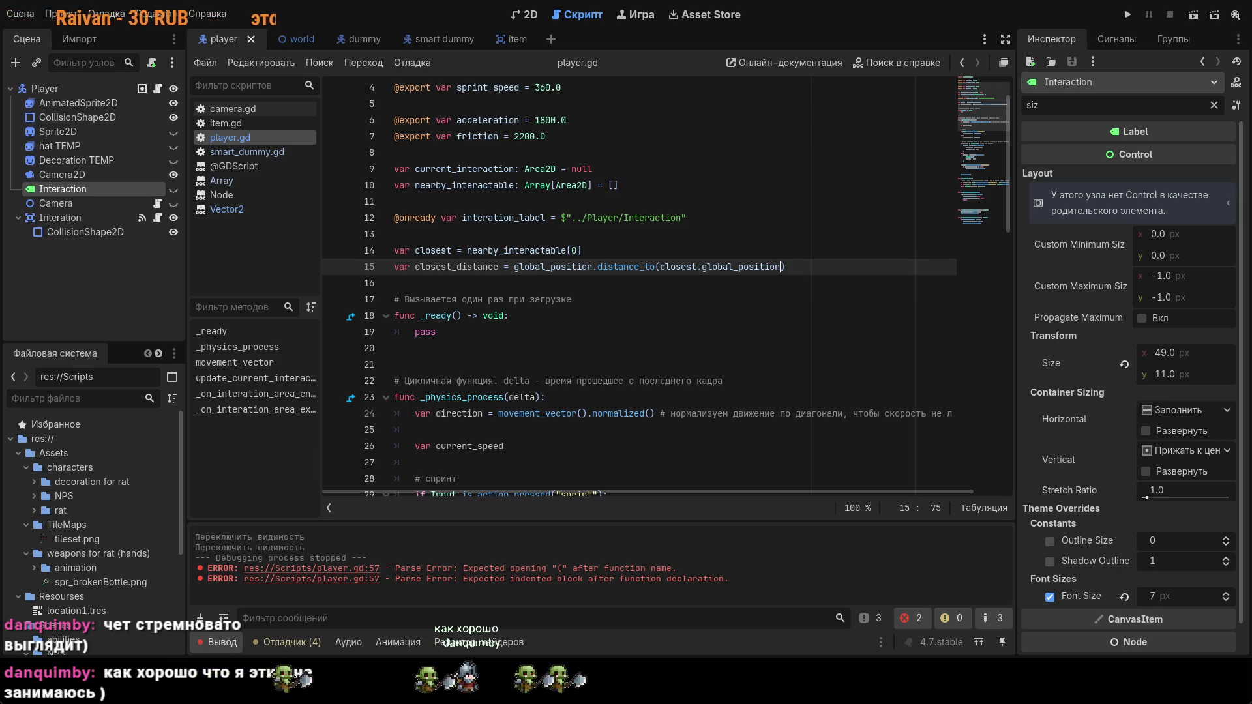
{"action": "scroll", "coordinate": [680, 352], "scroll_direction": "down", "scroll_amount": 4}
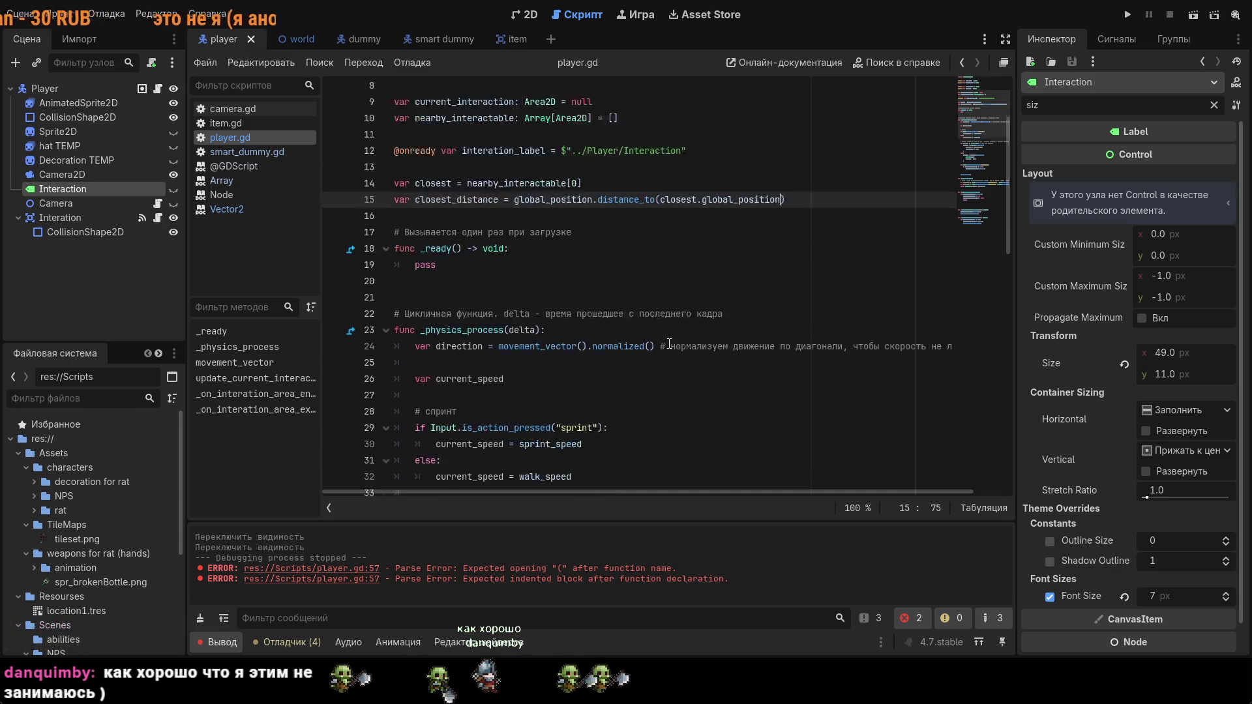
{"action": "scroll", "coordinate": [679, 352], "scroll_direction": "down", "scroll_amount": 12}
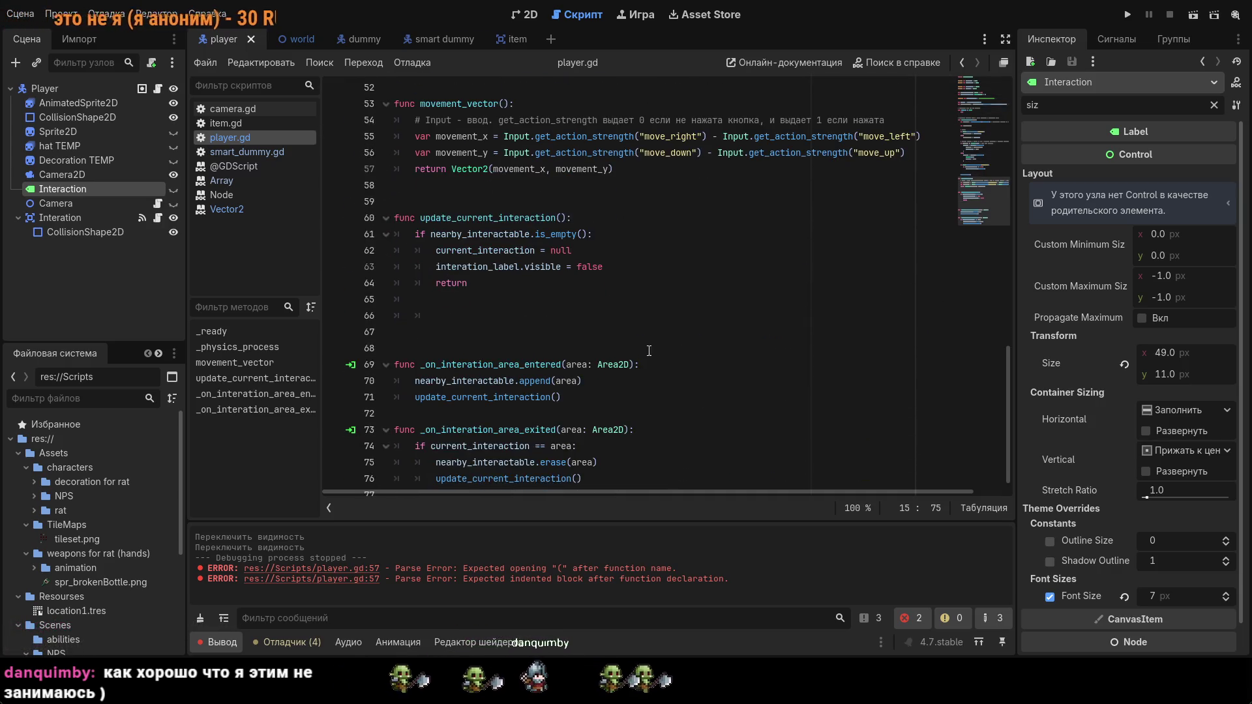
{"action": "left_click", "coordinate": [477, 298]}
{"action": "type", "text": "for"}
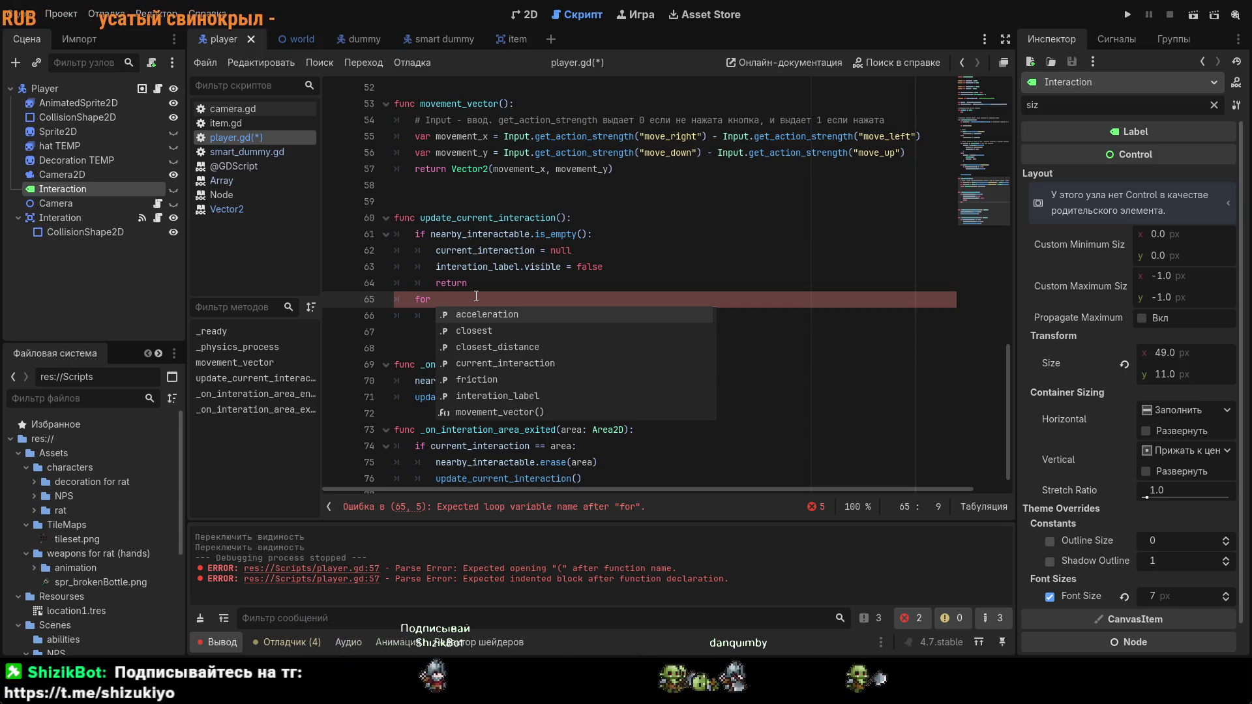
{"action": "type", "text": "item "}
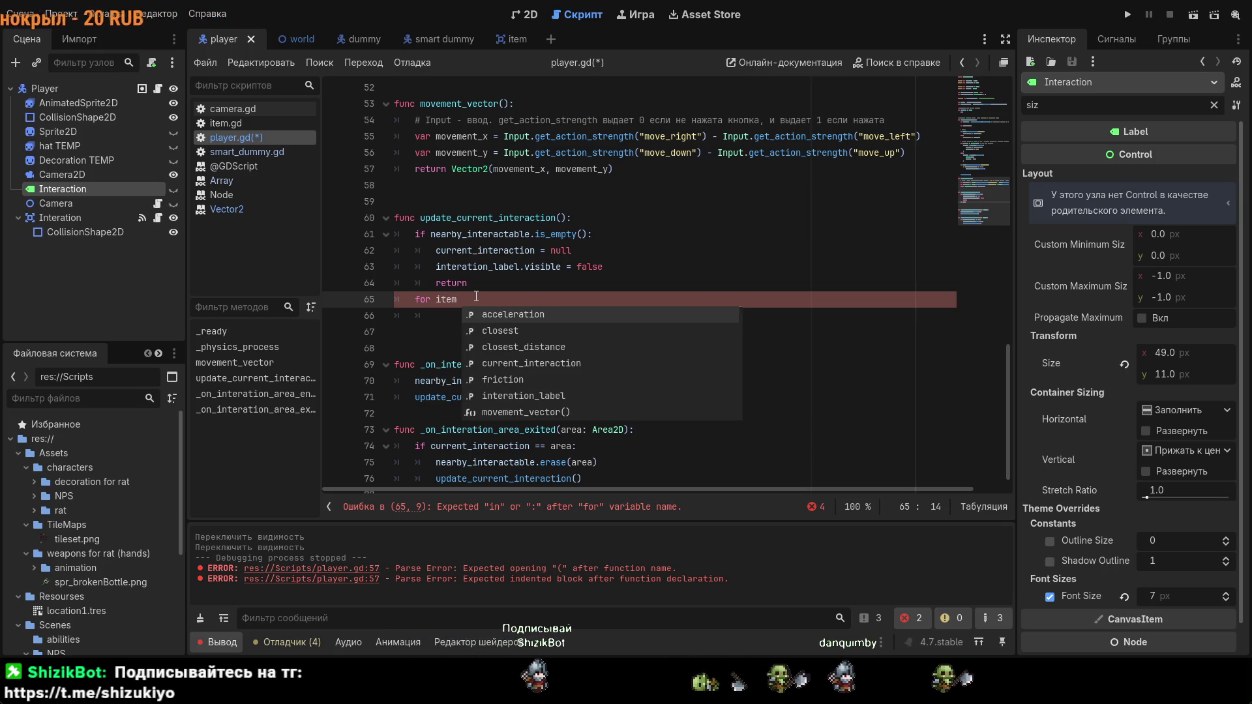
{"action": "type", "text": "in nea"}
{"action": "key", "text": "Return"}
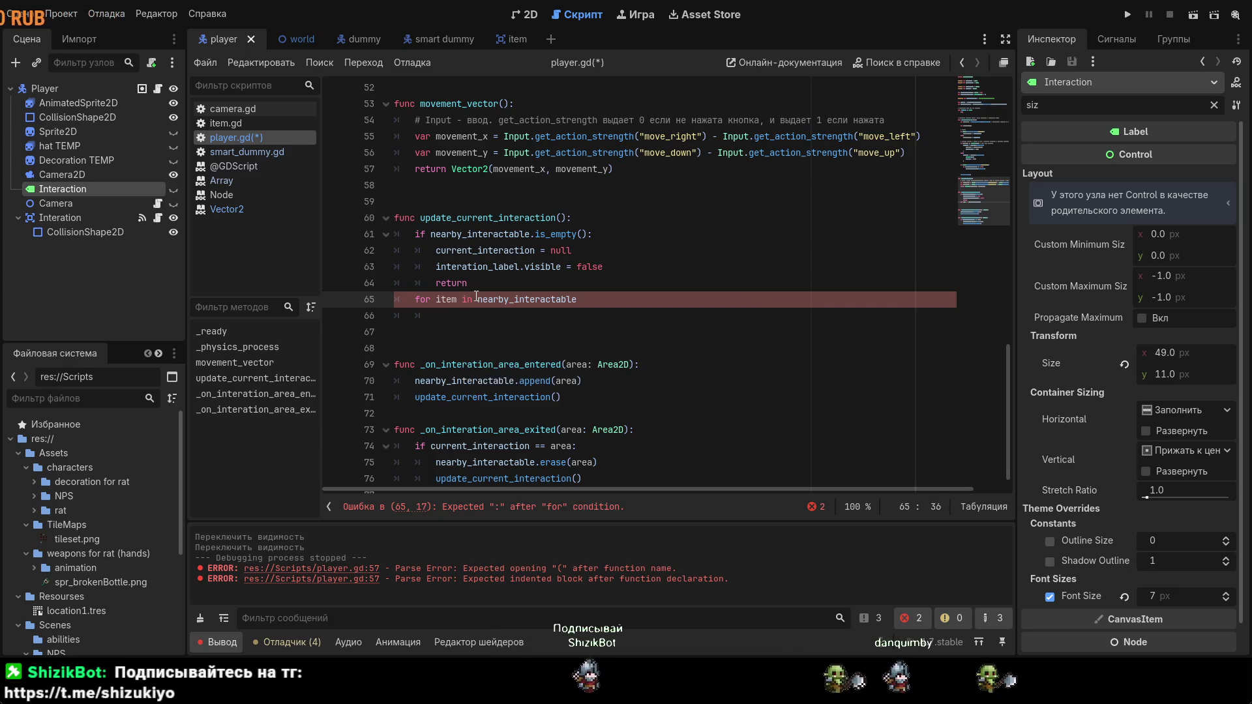
{"action": "type", "text": ":"}
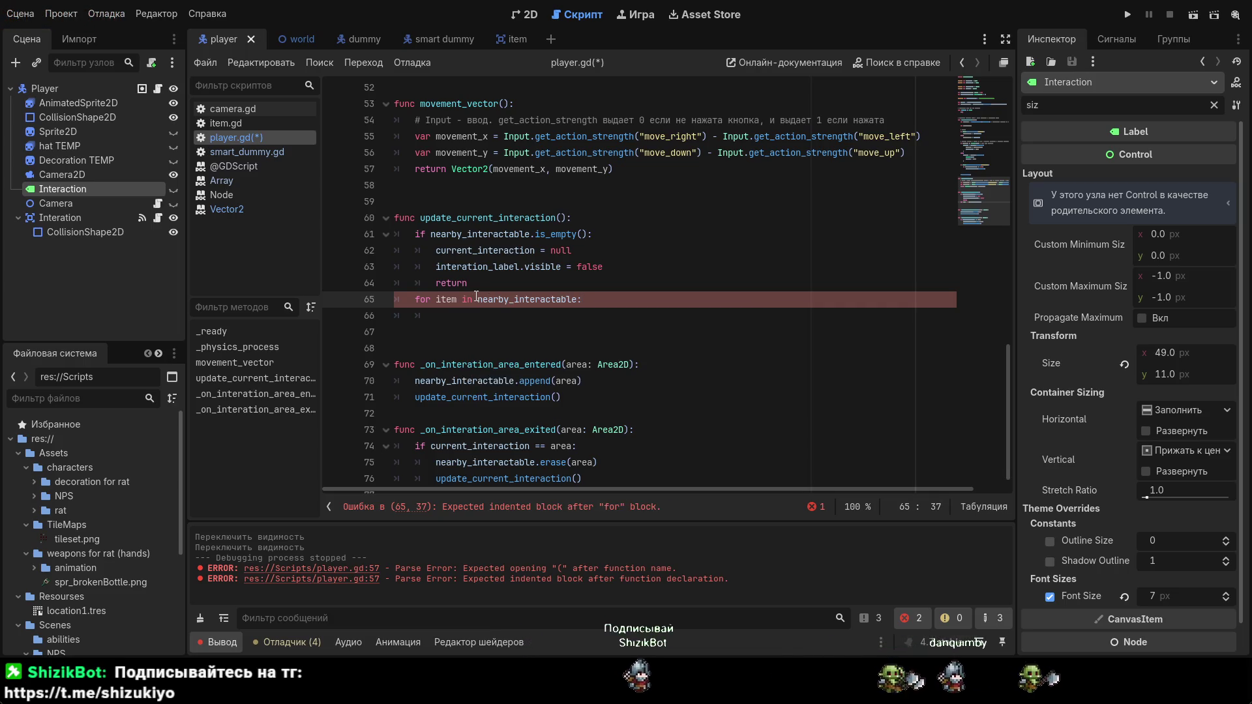
{"action": "key", "text": "Return"}
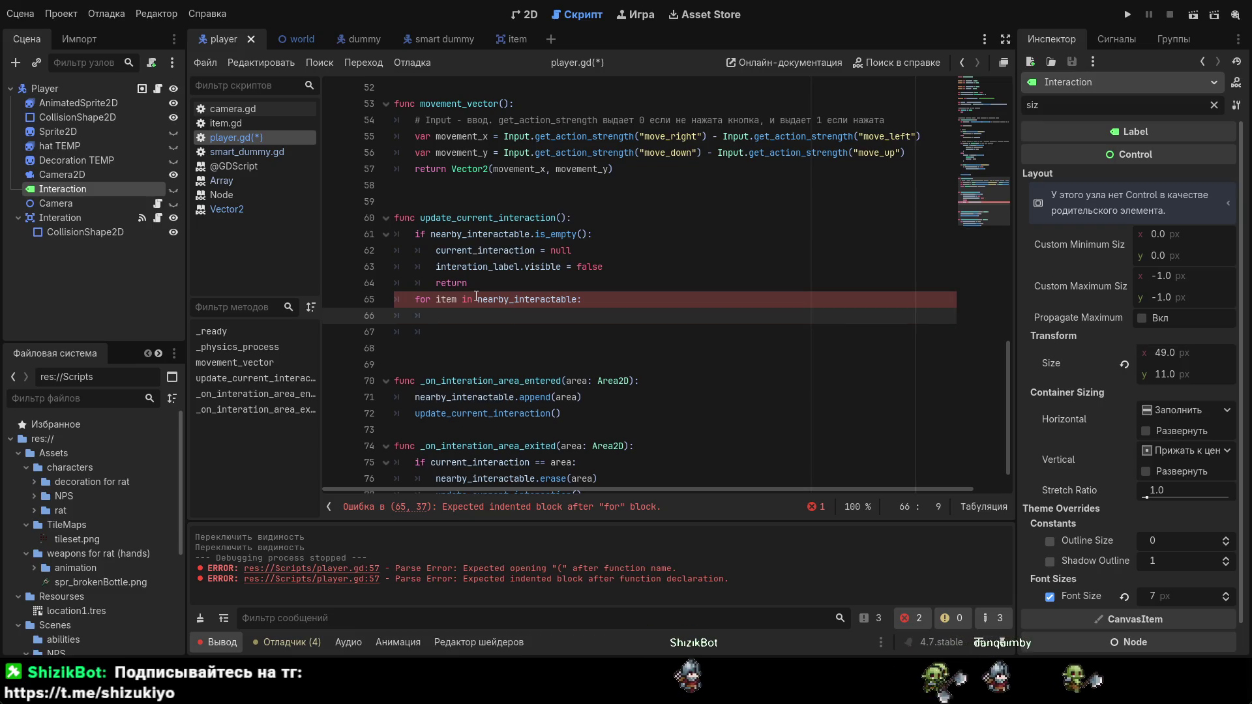
Step: Start 'var distance =' on the indented line inside the loop
{"action": "type", "text": "vardist"}
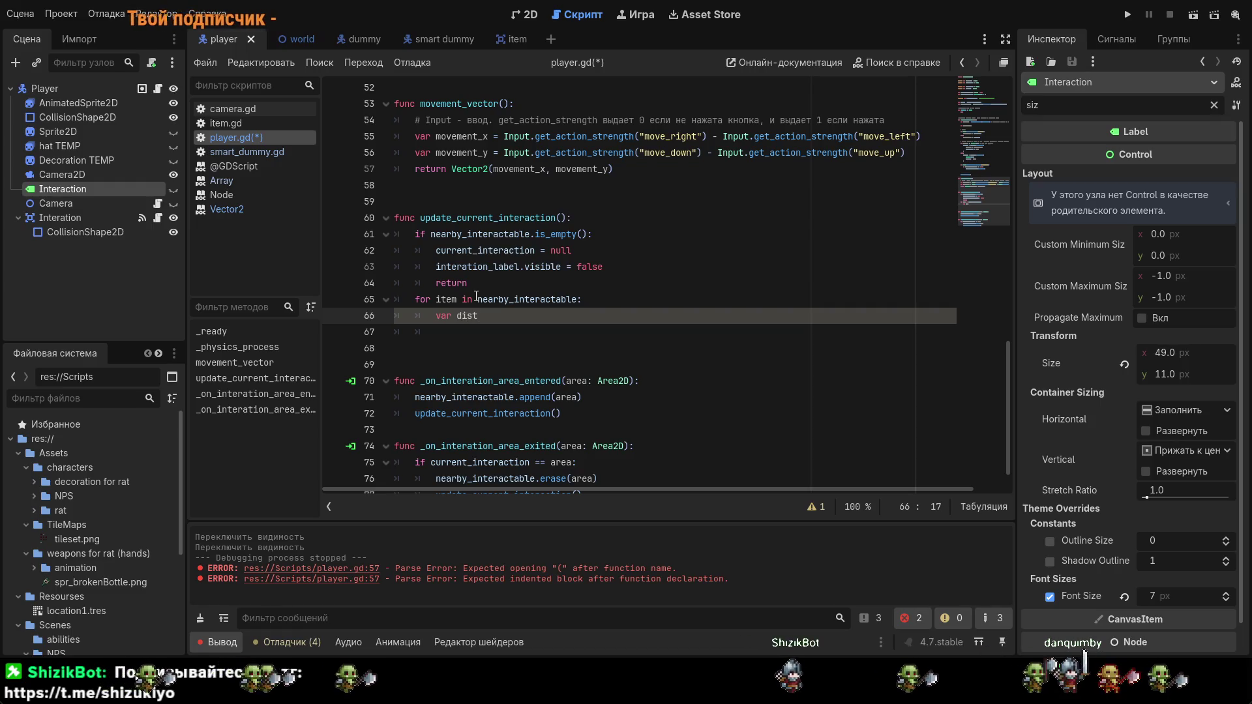
{"action": "type", "text": "ance"}
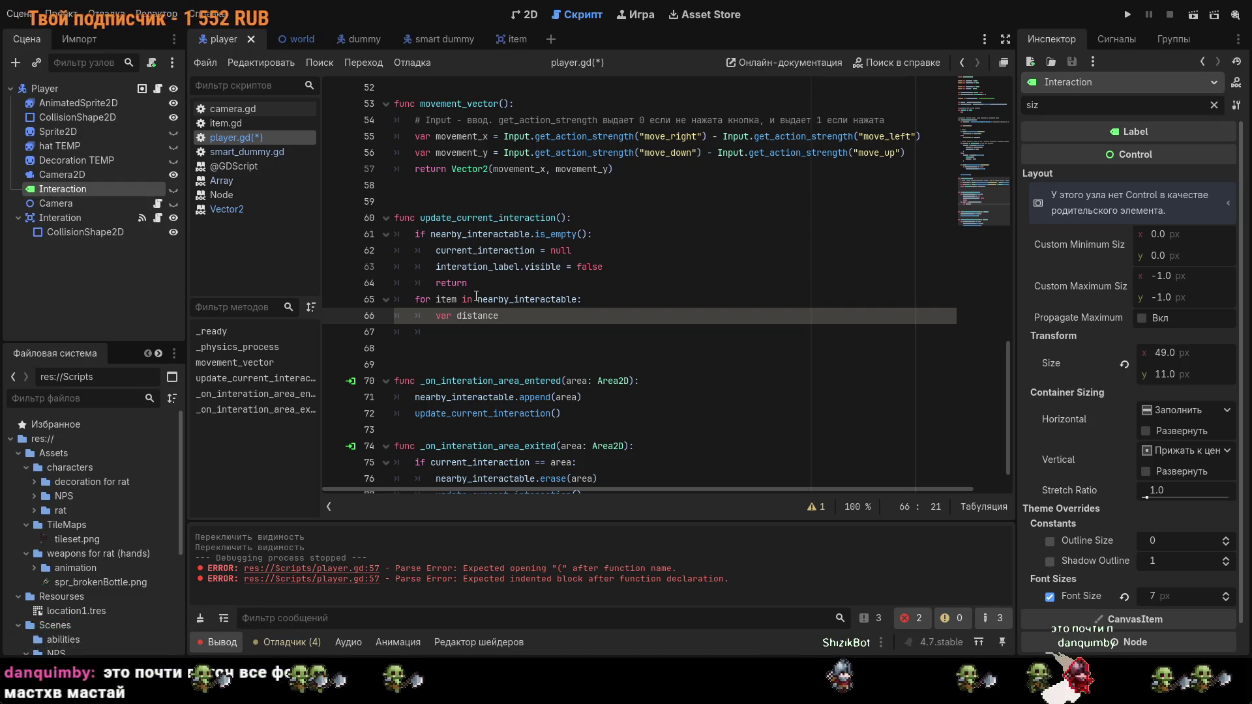
{"action": "type", "text": "  ="}
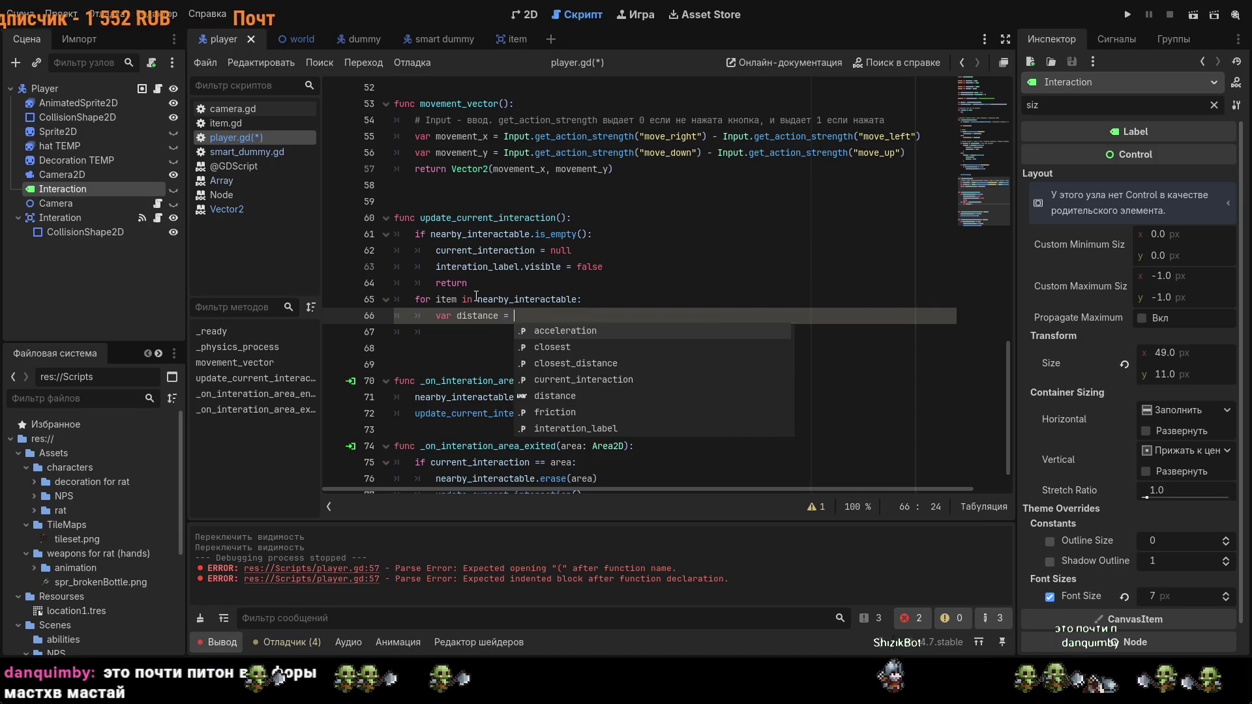
{"action": "key", "text": "BackSpace"}
{"action": "key", "text": "BackSpace"}
{"action": "type", "text": "="}
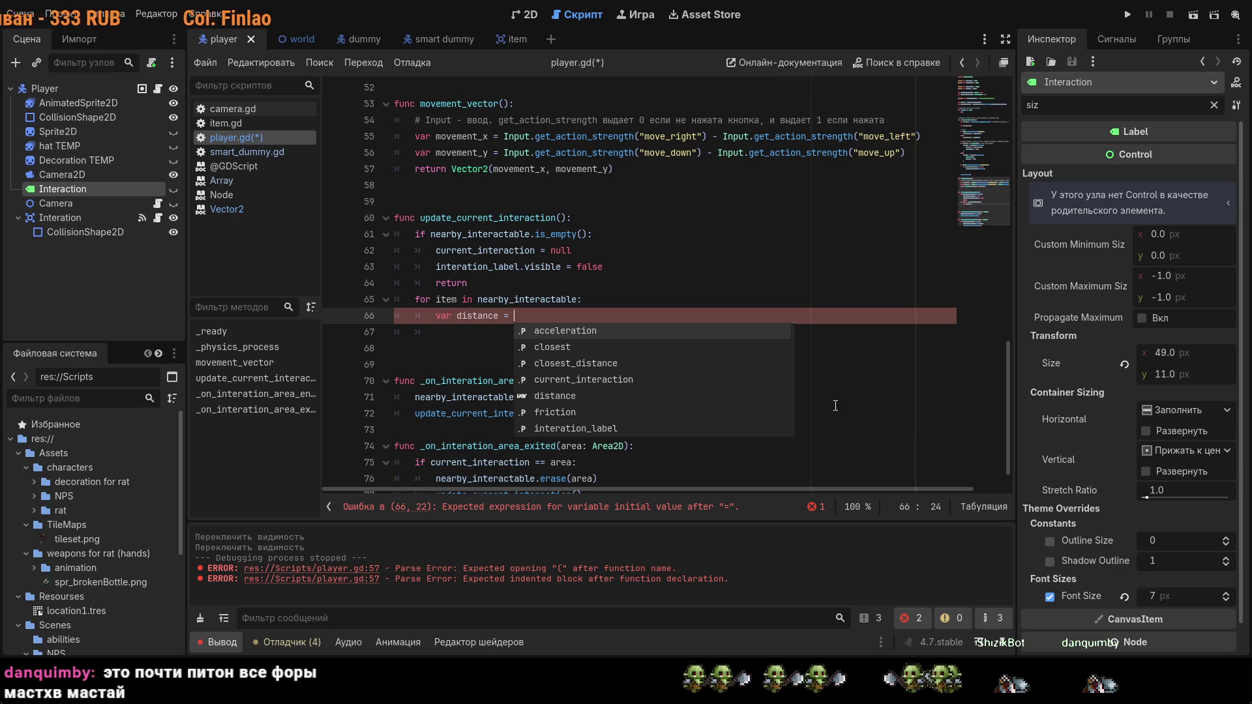
{"action": "type", "text": "g"}
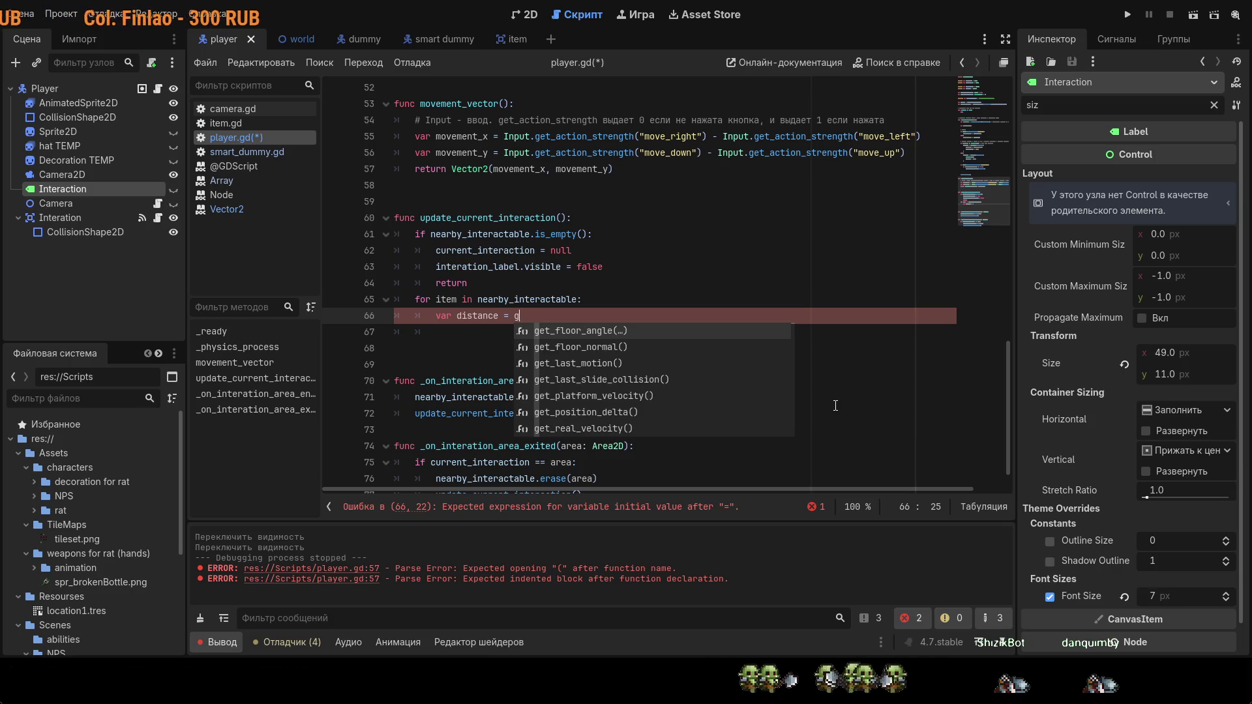
{"action": "key", "text": "BackSpace"}
{"action": "scroll", "coordinate": [815, 365], "scroll_direction": "up", "scroll_amount": 6}
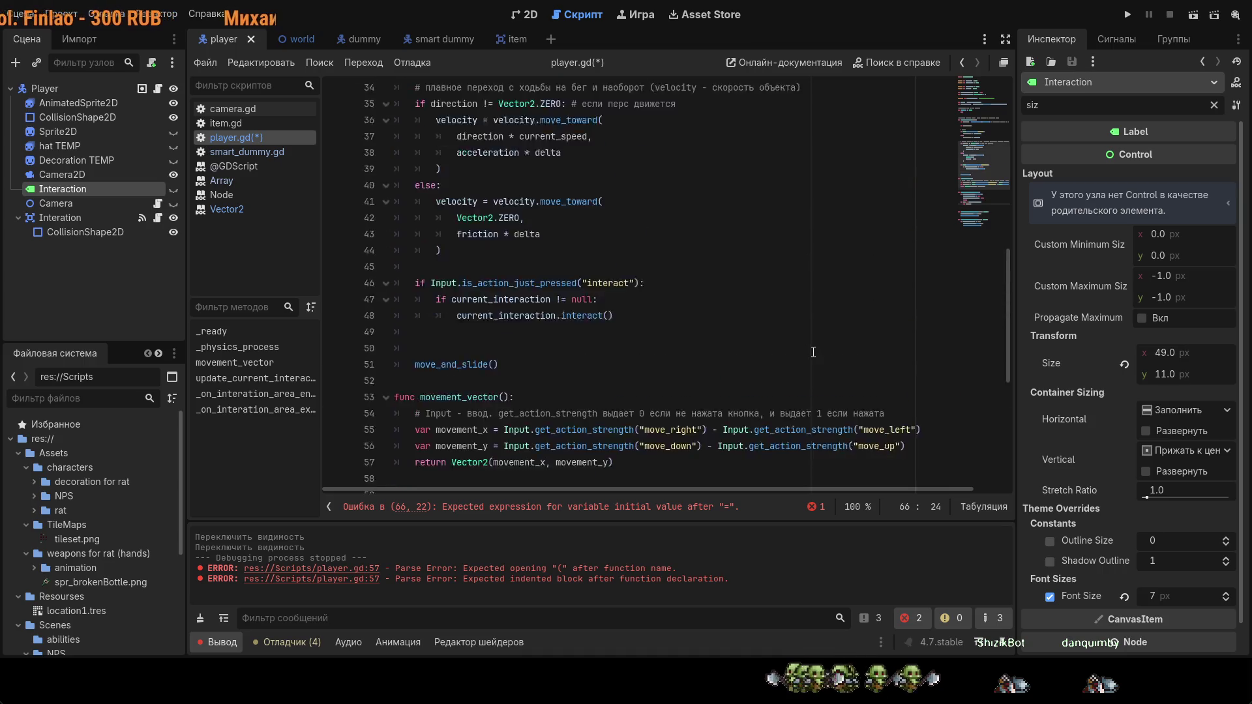
Step: Reuse line 15's distance_to expression on line 66 with item as the target, and save
{"action": "scroll", "coordinate": [813, 353], "scroll_direction": "up", "scroll_amount": 9}
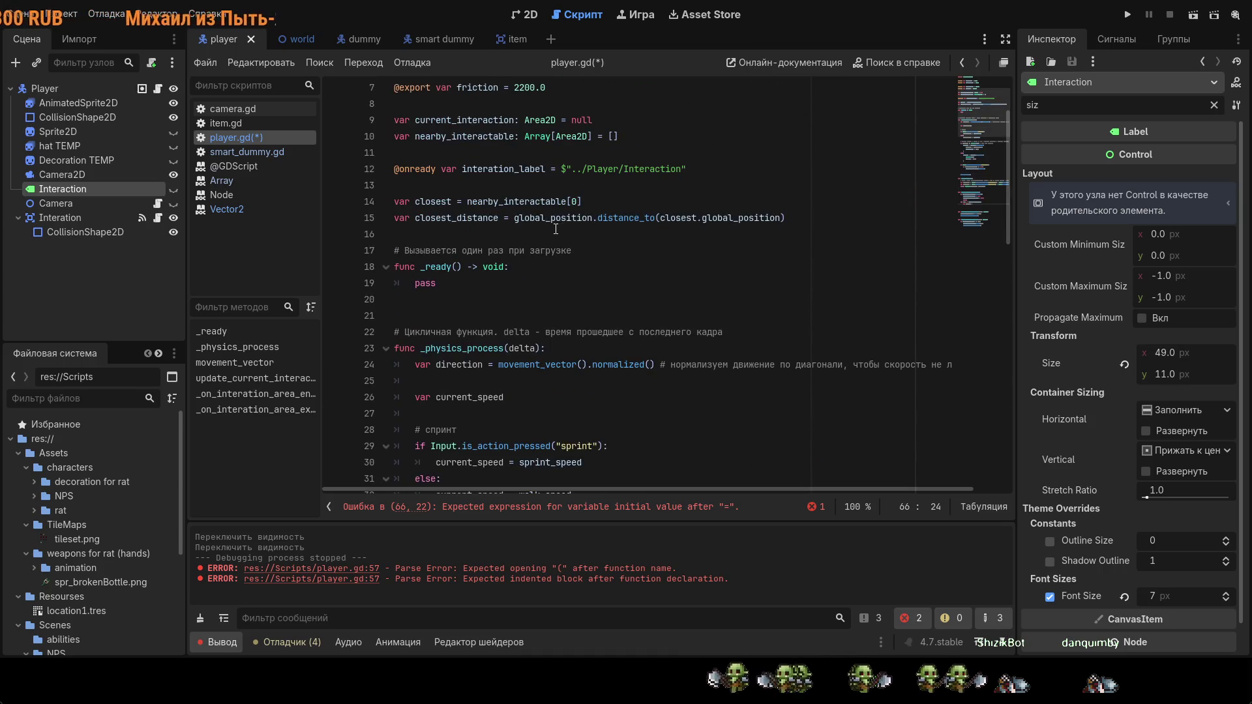
{"action": "left_click_drag", "start_coordinate": [515, 220], "coordinate": [786, 225]}
{"action": "key", "text": "ctrl+c"}
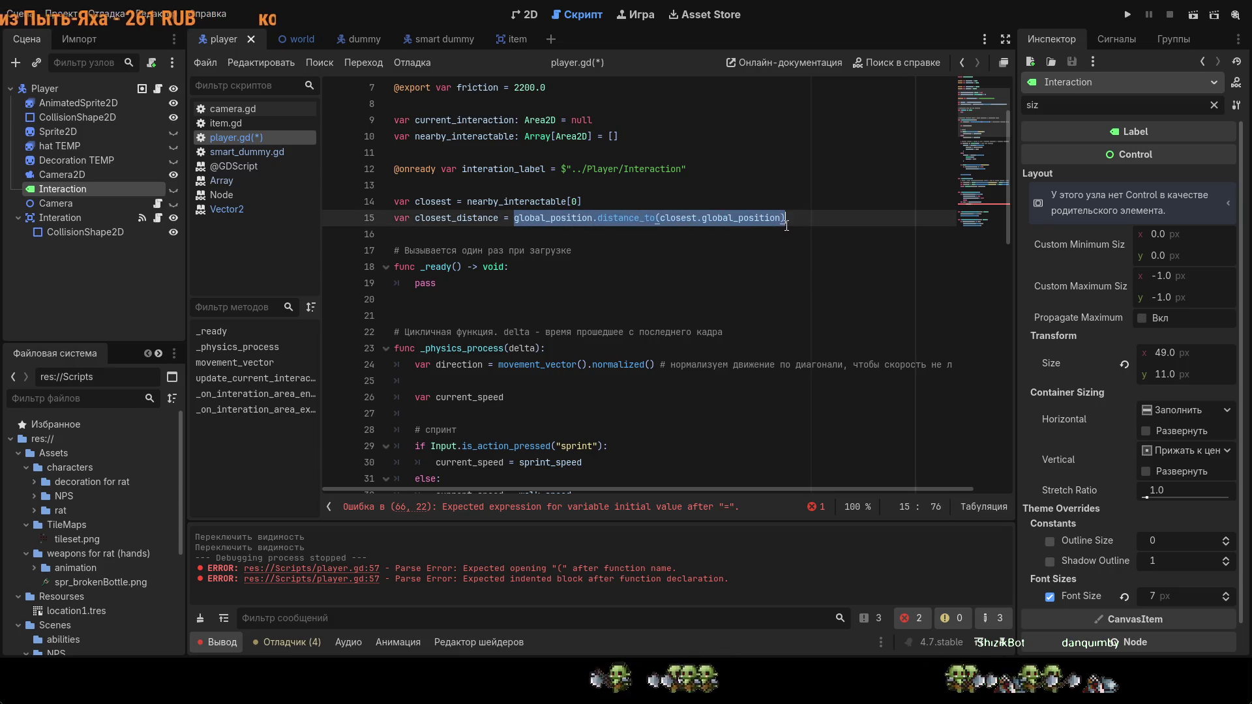
{"action": "scroll", "coordinate": [586, 293], "scroll_direction": "down", "scroll_amount": 15}
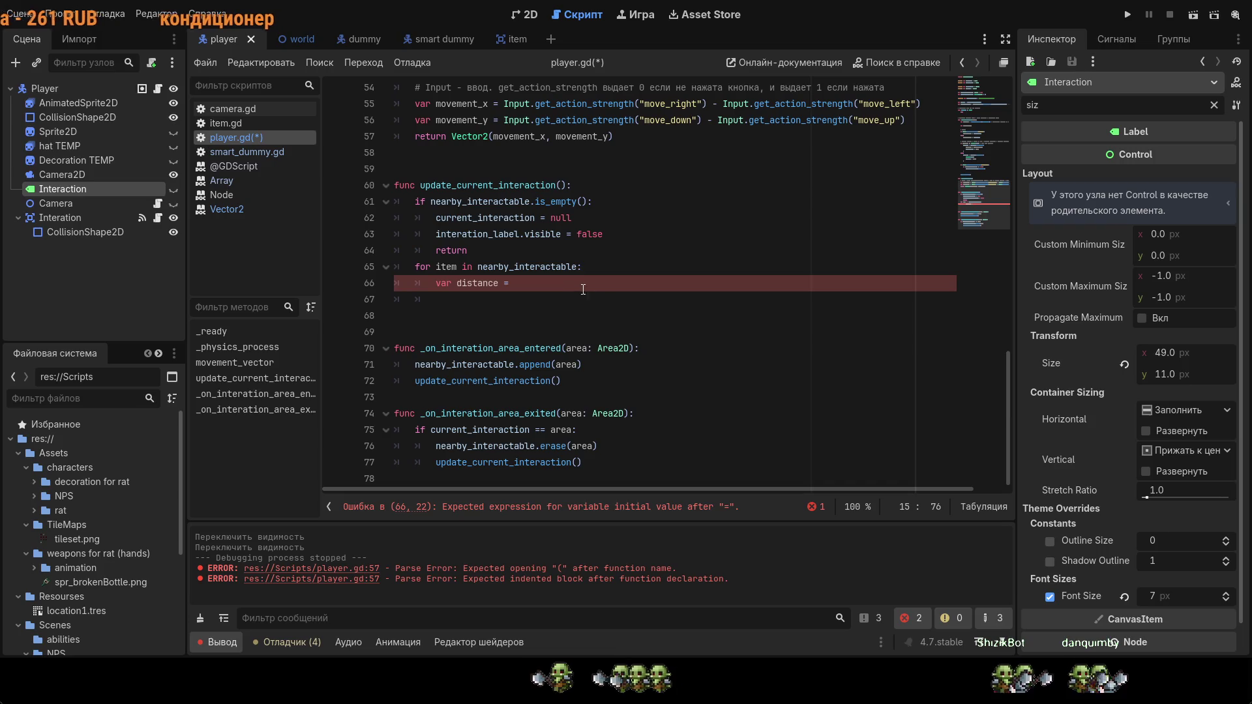
{"action": "key", "text": "ctrl+v"}
{"action": "left_click_drag", "start_coordinate": [697, 285], "coordinate": [665, 287]}
{"action": "type", "text": "item"}
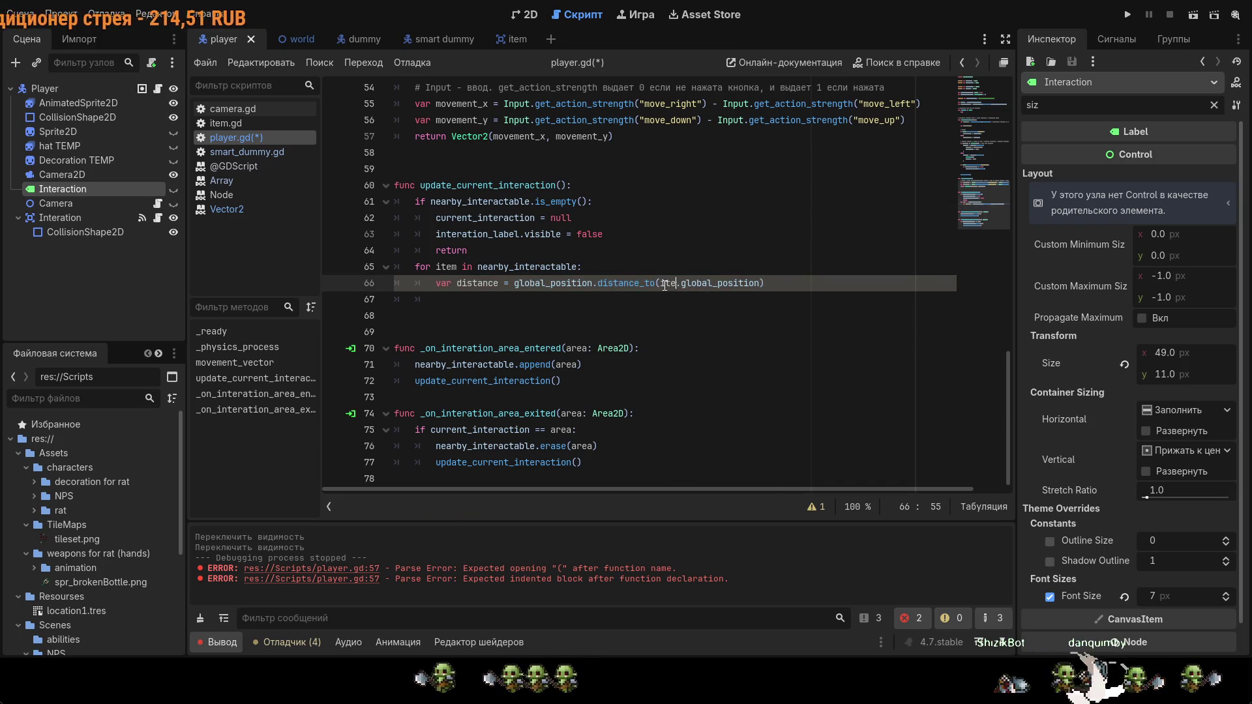
{"action": "key", "text": "ctrl+s"}
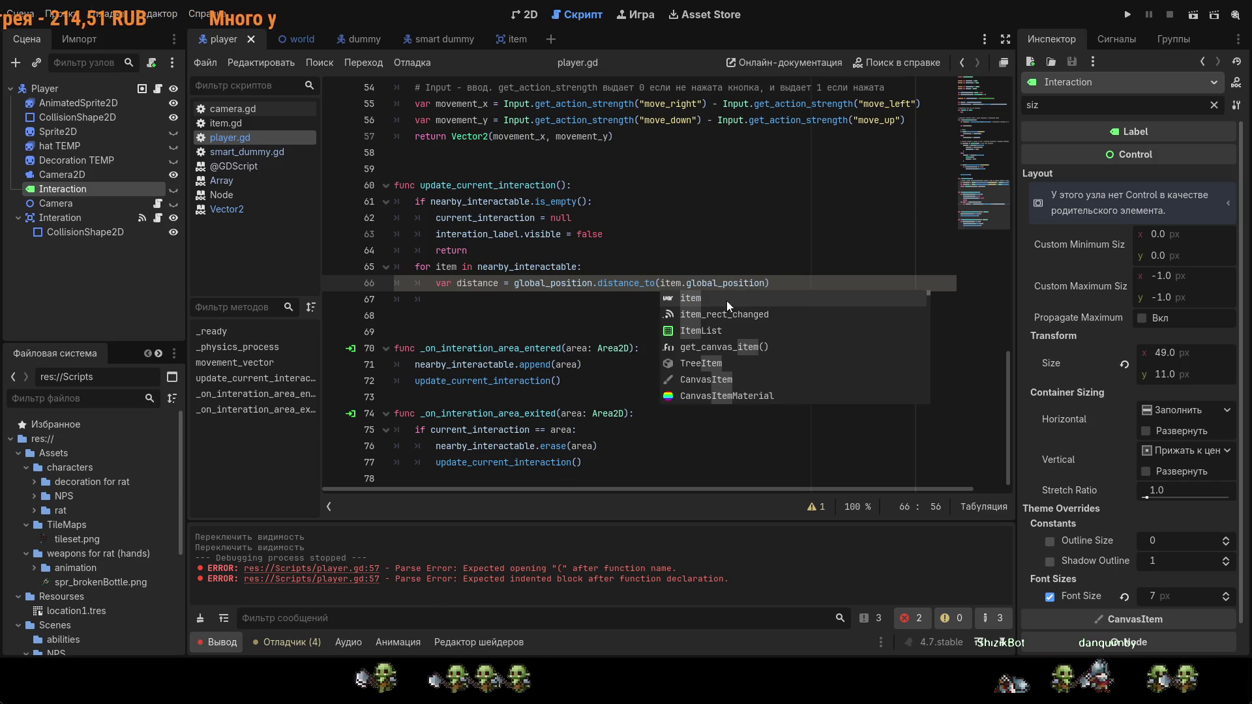
Step: Add the condition 'if distance < closest_distance' below the distance line
{"action": "left_click", "coordinate": [774, 281]}
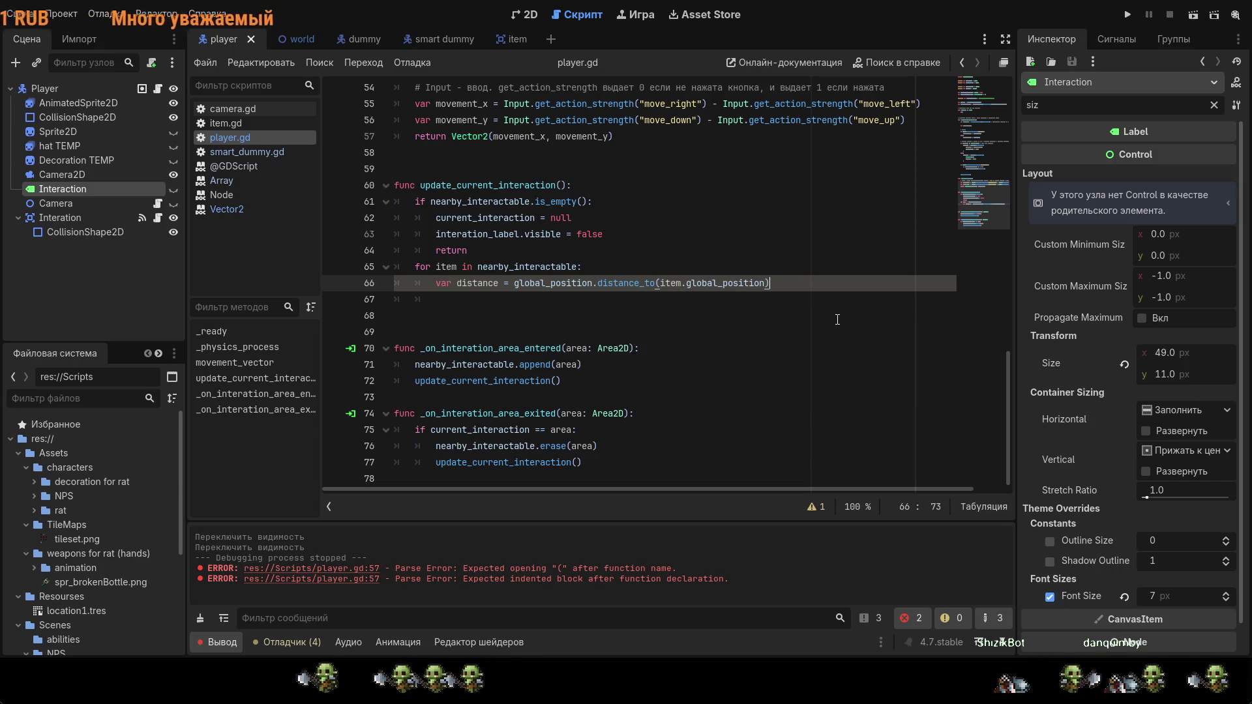
{"action": "key", "text": "Return"}
{"action": "key", "text": "Return"}
{"action": "type", "text": "if "}
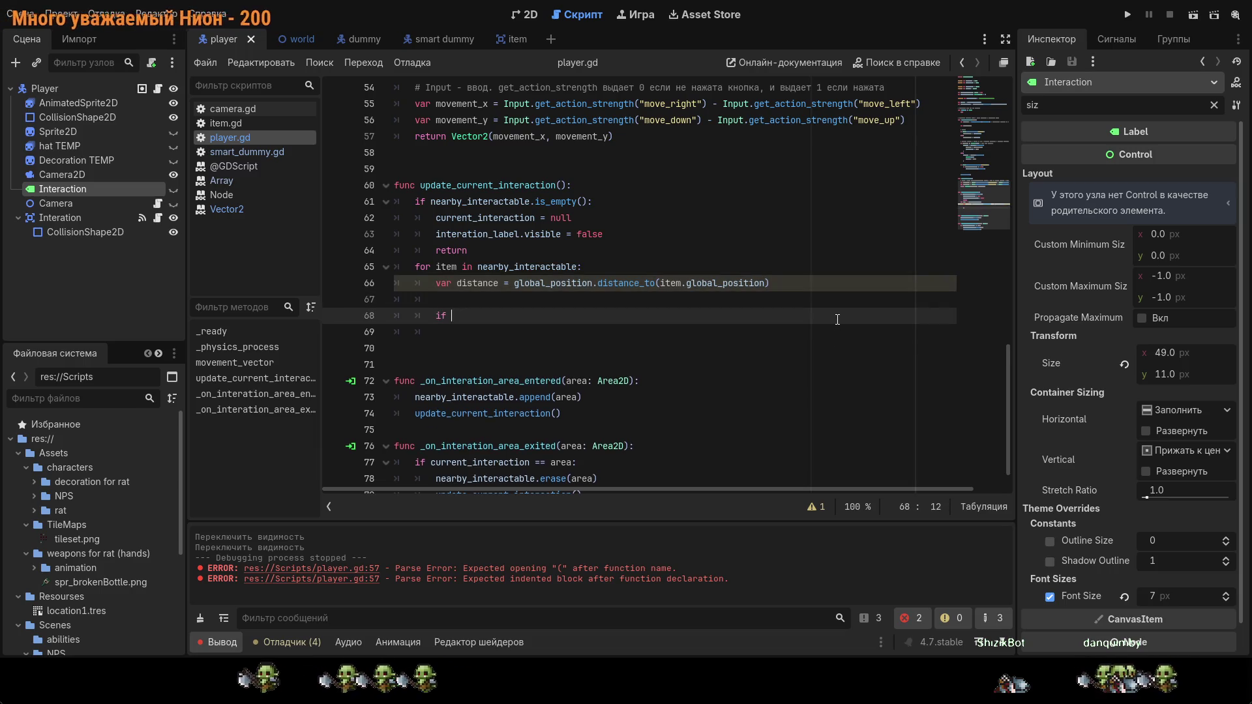
{"action": "type", "text": "distance < "}
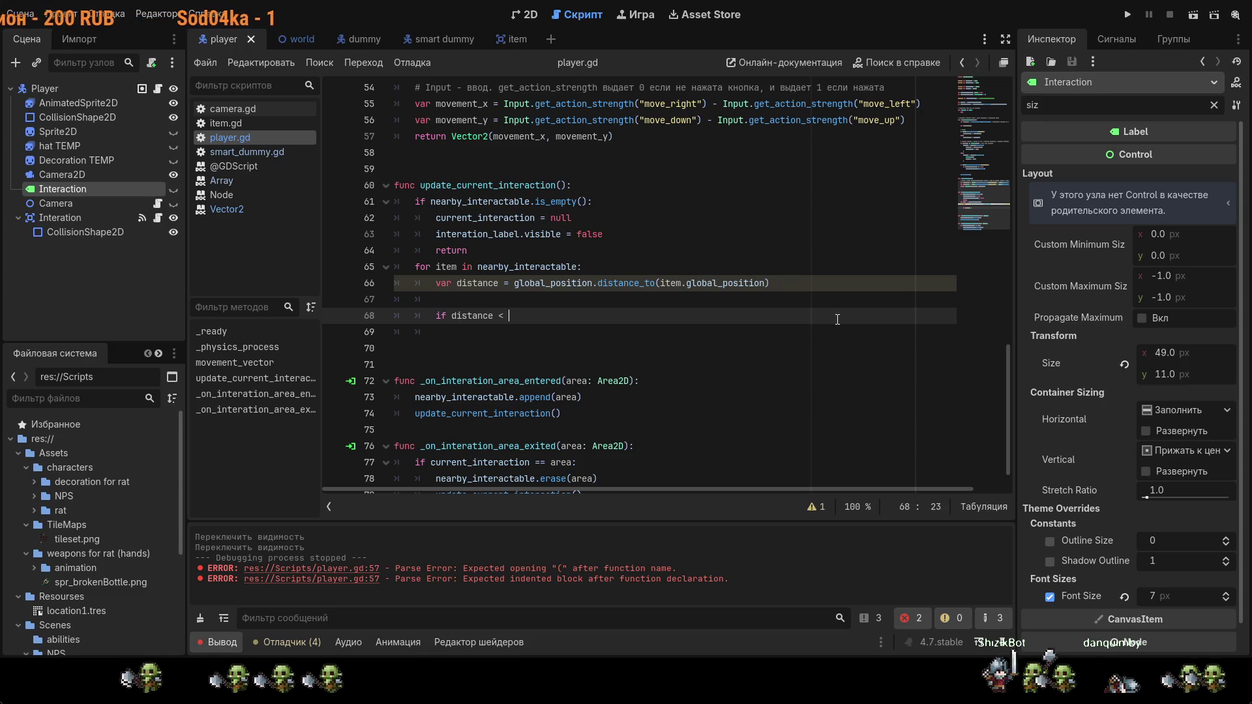
{"action": "type", "text": "clo"}
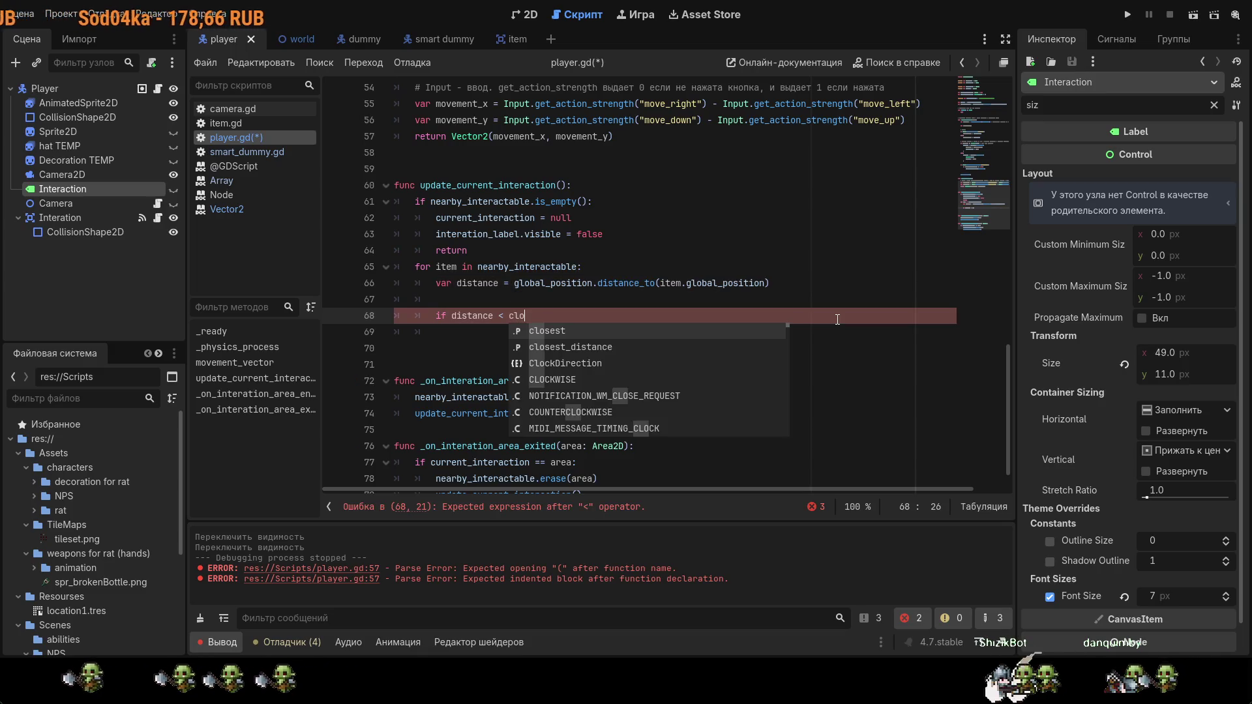
{"action": "key", "text": "Down"}
{"action": "key", "text": "Return"}
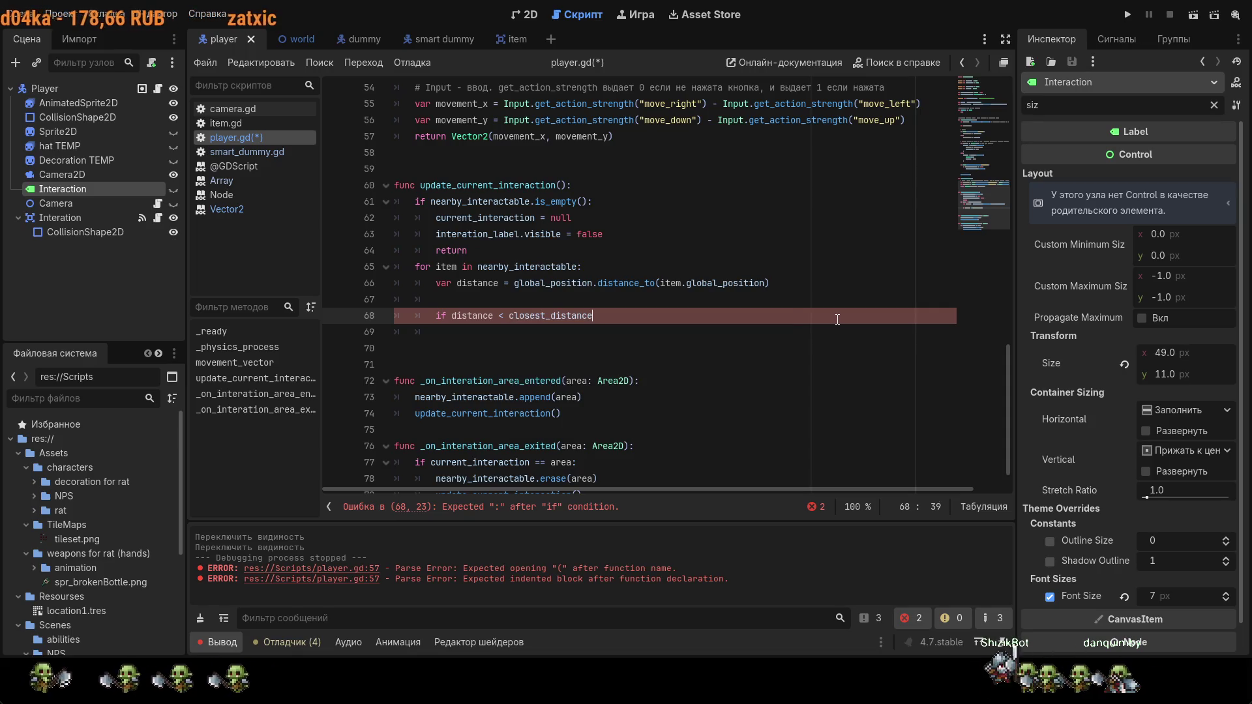
{"action": "type", "text": ":"}
Step: Inside the if block, set closest = item and closest_distance = distance, then save
{"action": "key", "text": "Return"}
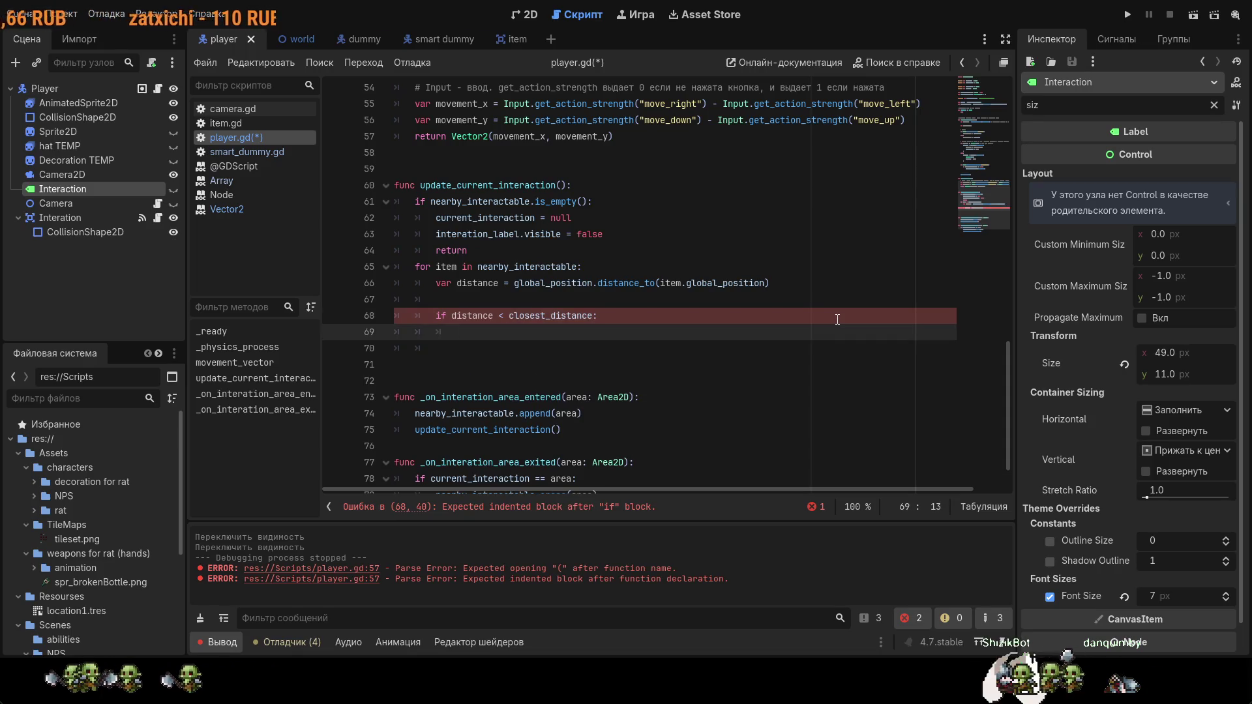
{"action": "type", "text": "losest"}
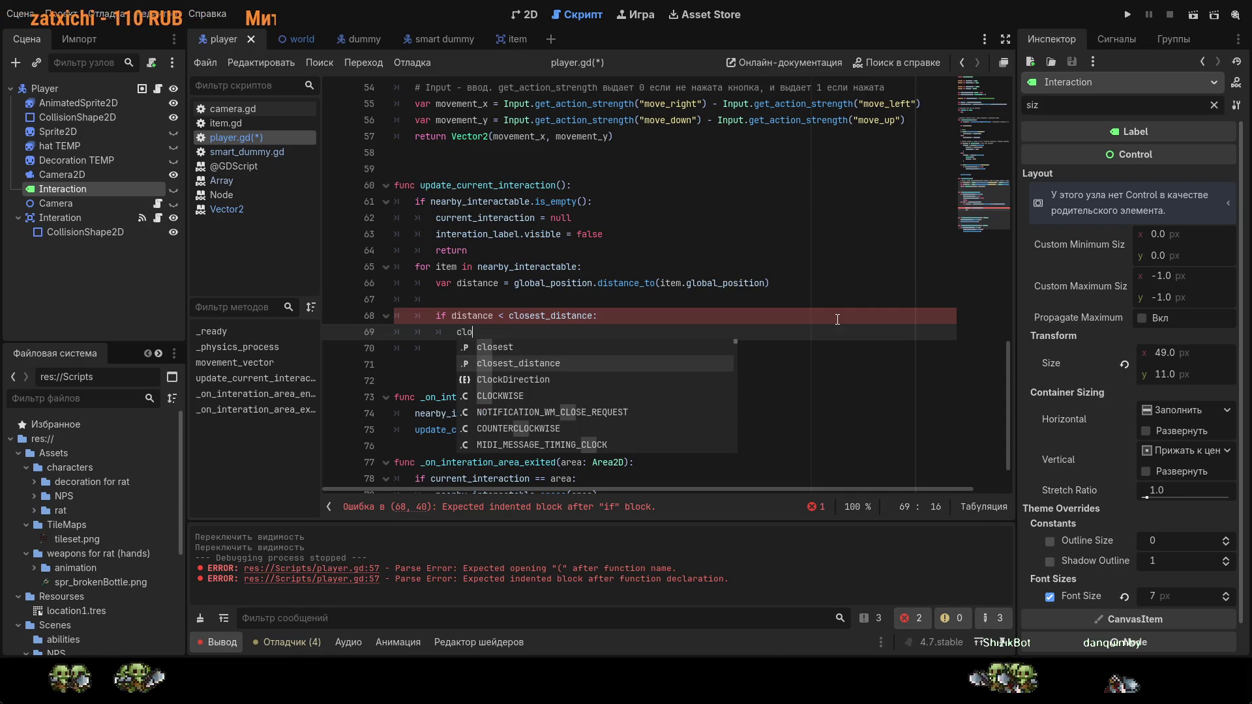
{"action": "key", "text": "Escape"}
{"action": "type", "text": "= "}
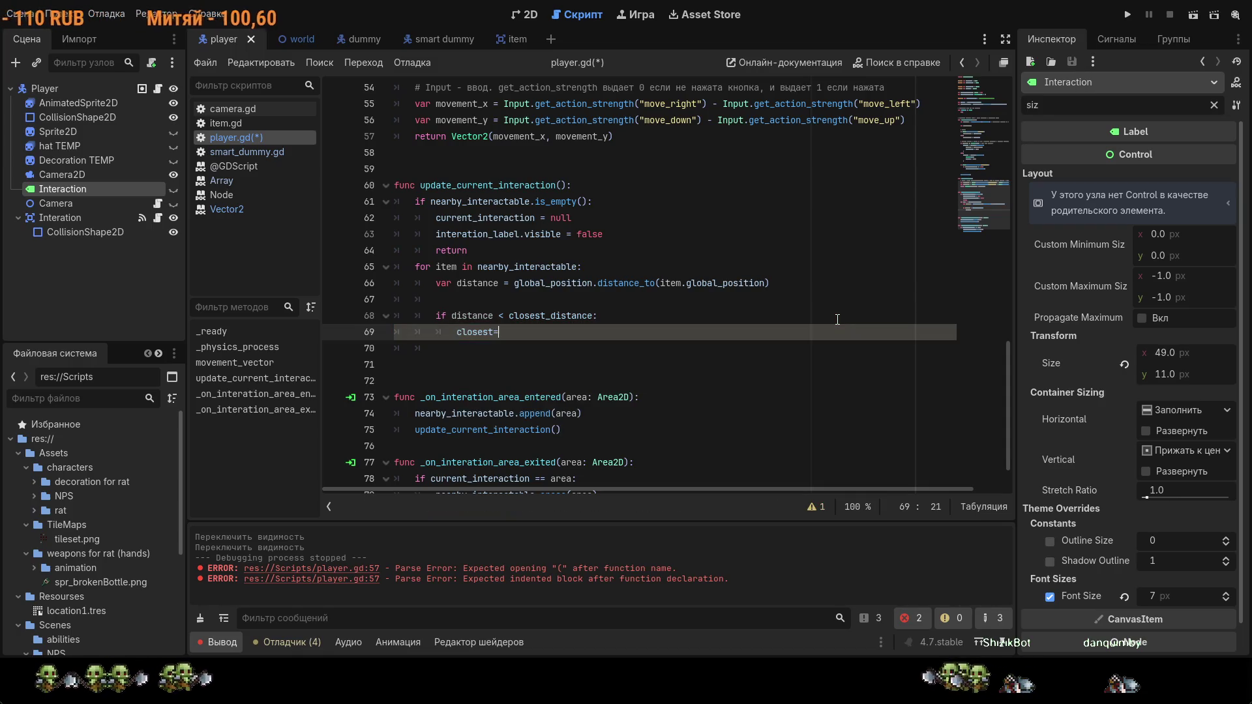
{"action": "type", "text": "iten"}
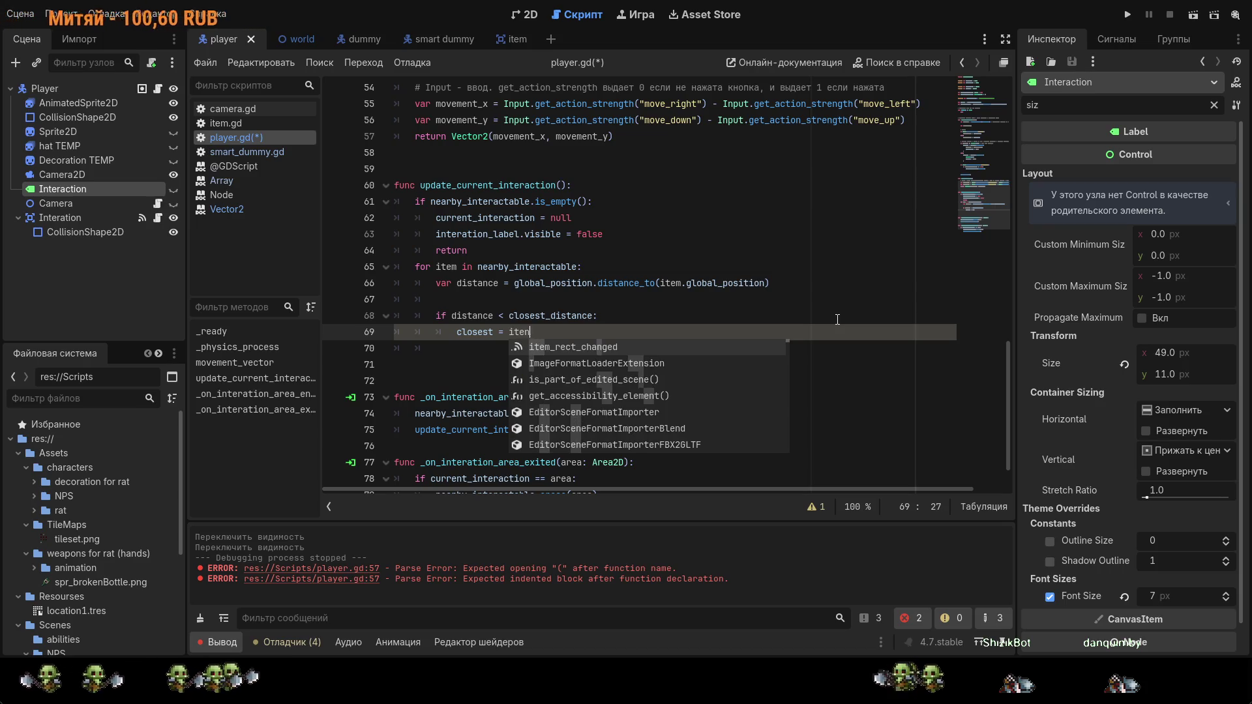
{"action": "key", "text": "BackSpace"}
{"action": "type", "text": "m"}
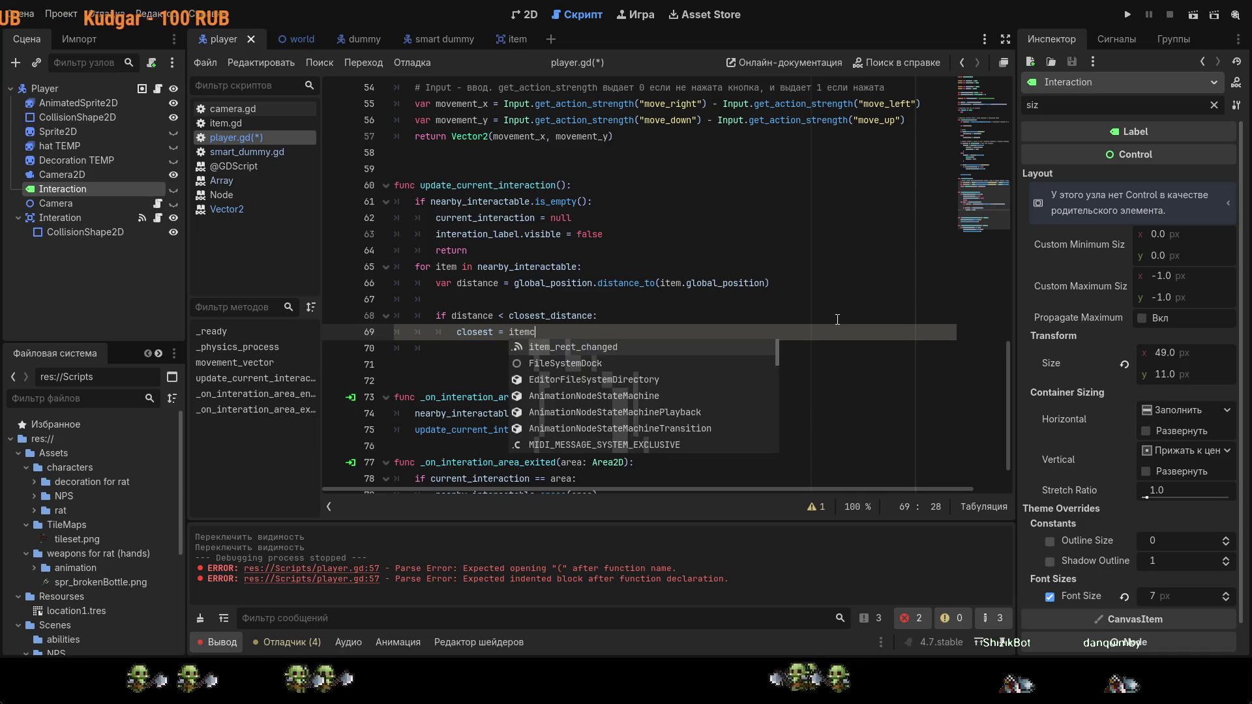
{"action": "key", "text": "Return"}
{"action": "key", "text": "Return"}
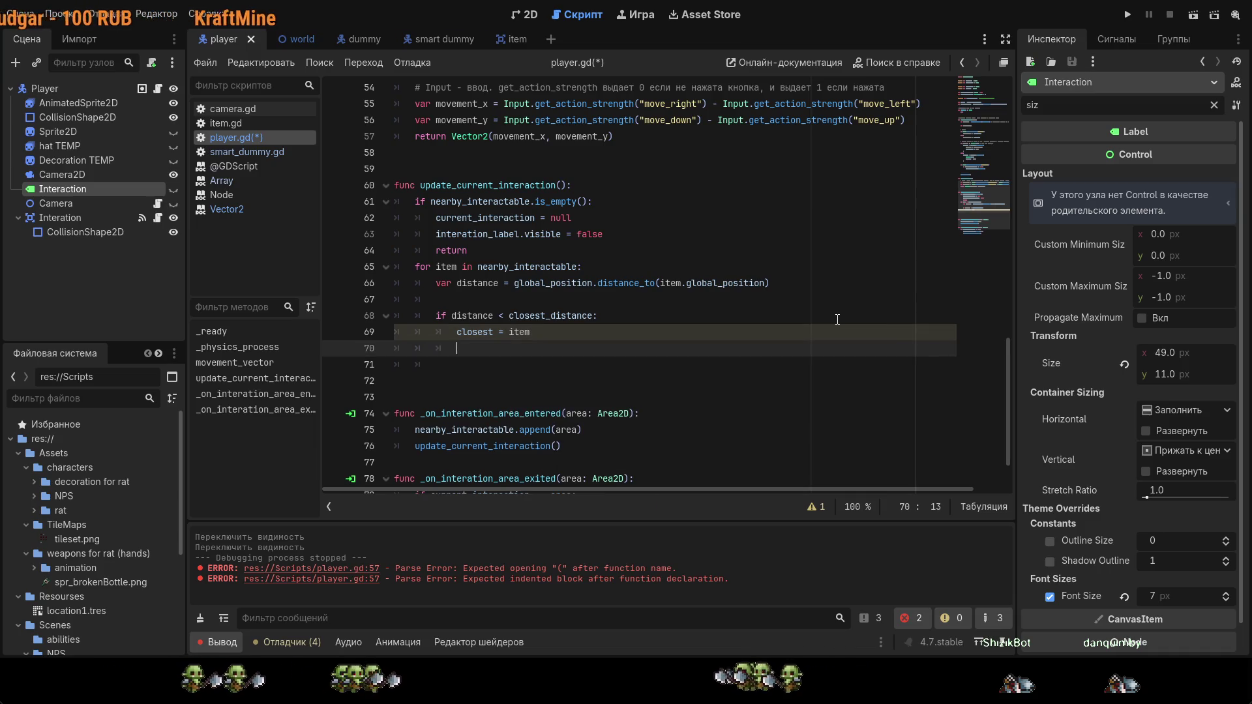
{"action": "type", "text": "clo"}
{"action": "key", "text": "Down"}
{"action": "key", "text": "Return"}
{"action": "type", "text": "= distance"}
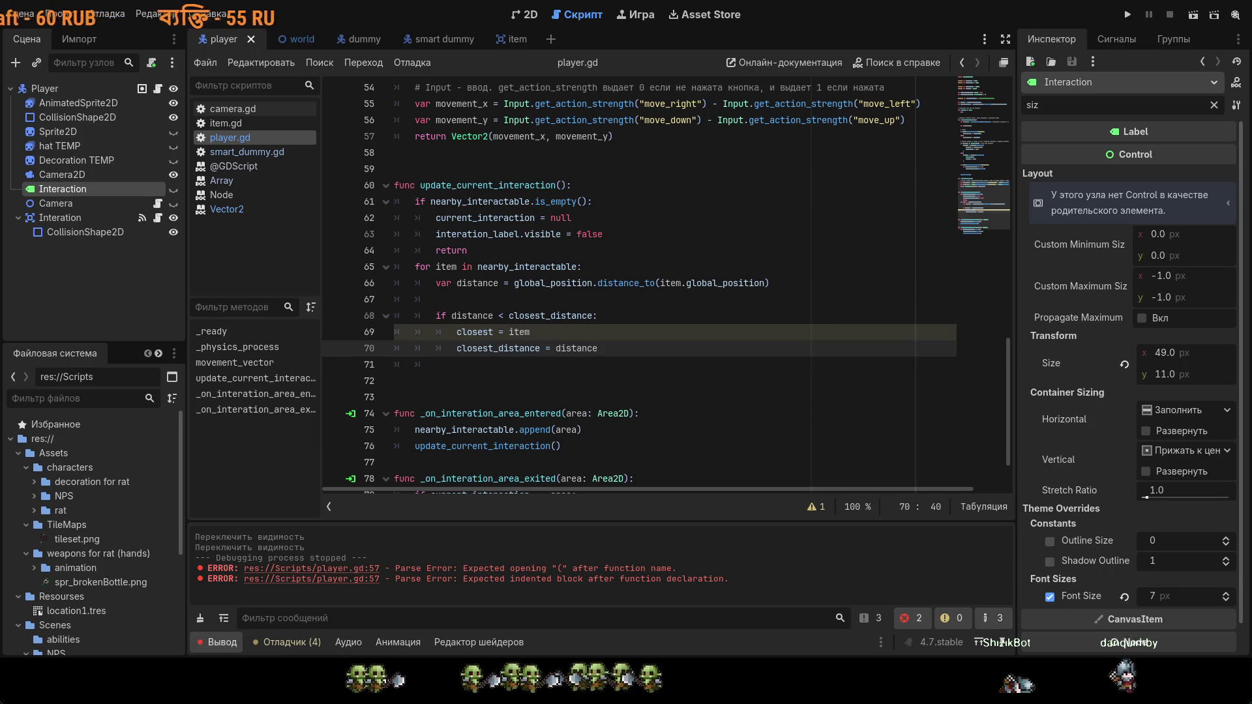
{"action": "key", "text": "ctrl+s"}
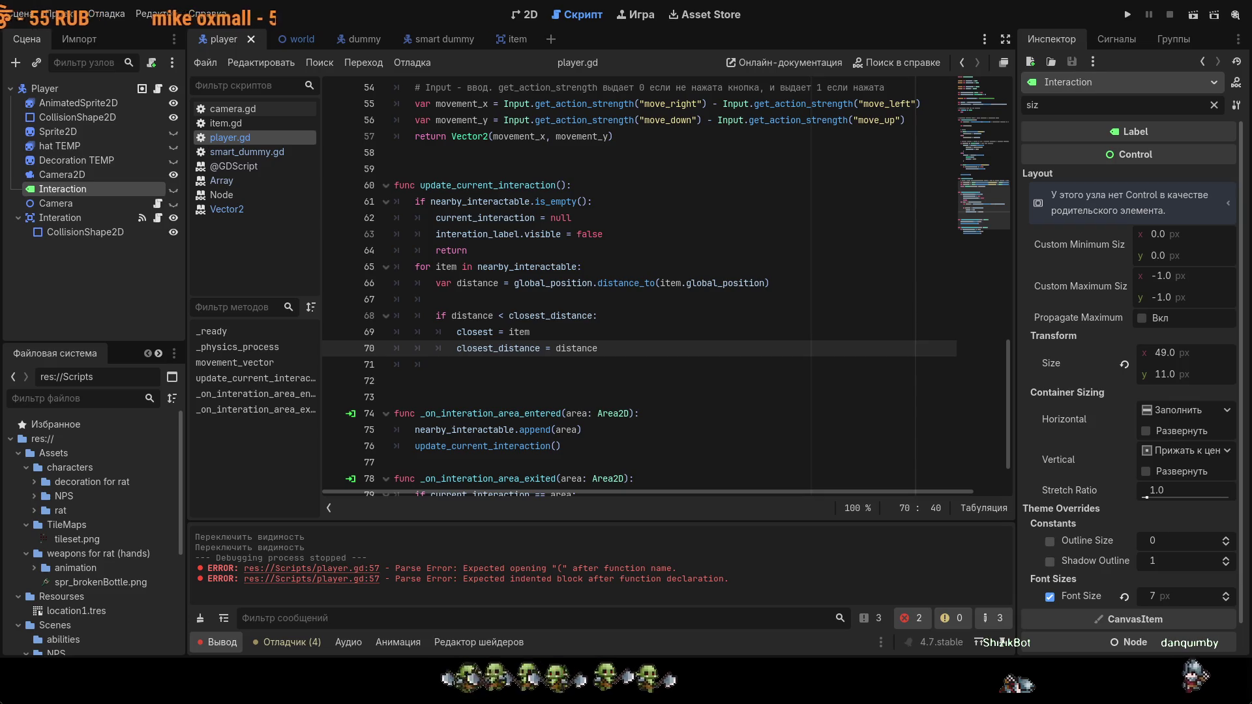
{"action": "key", "text": "Return"}
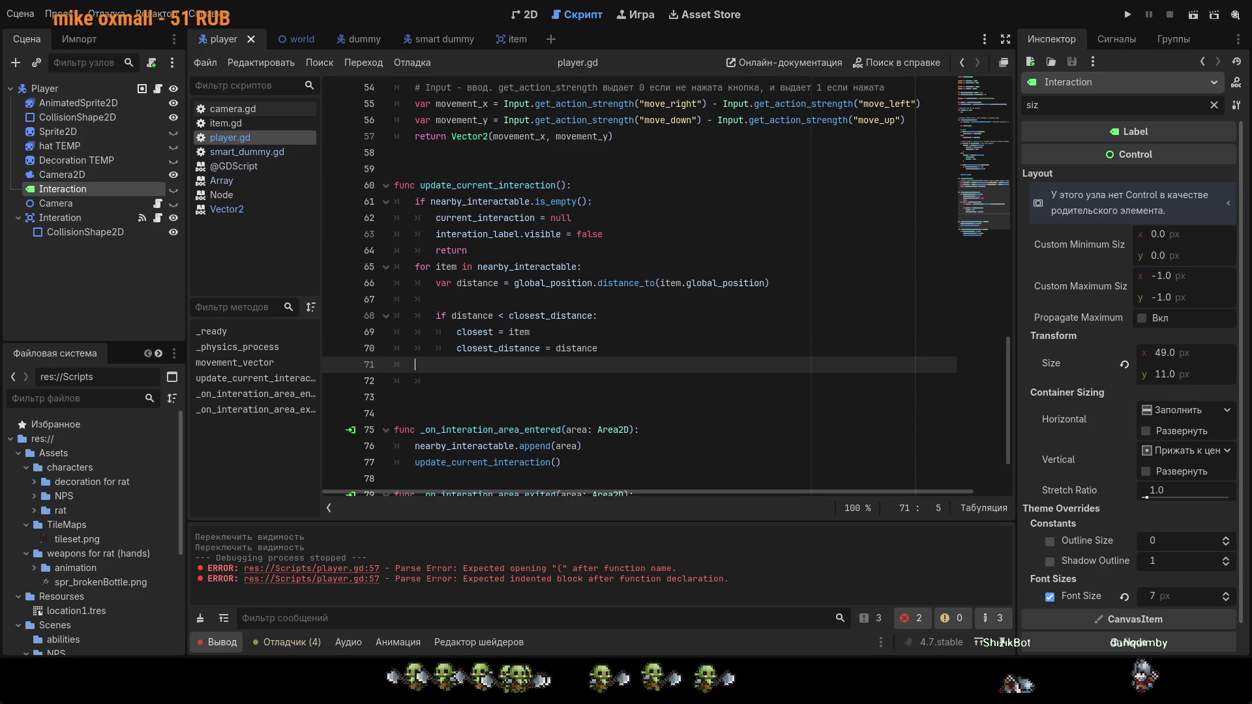
{"action": "key", "text": "Return"}
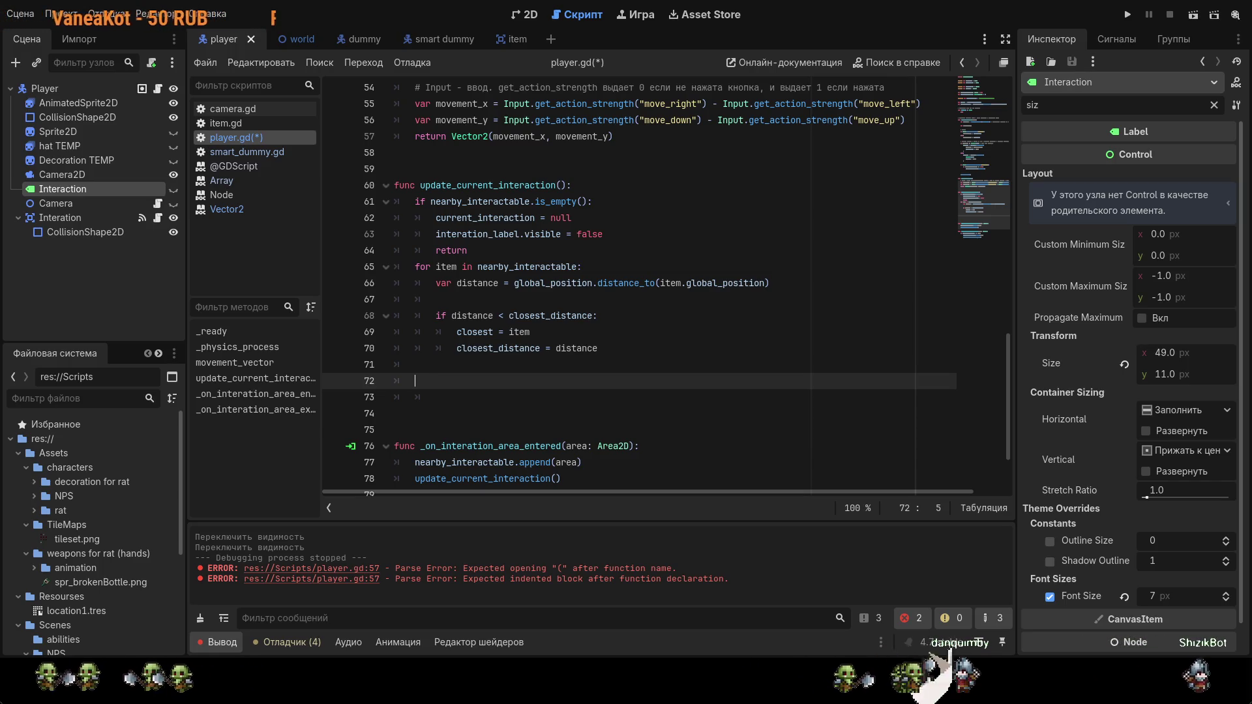
Step: Assign current_interaction = closest after the loop on line 72
{"action": "type", "text": "cu"}
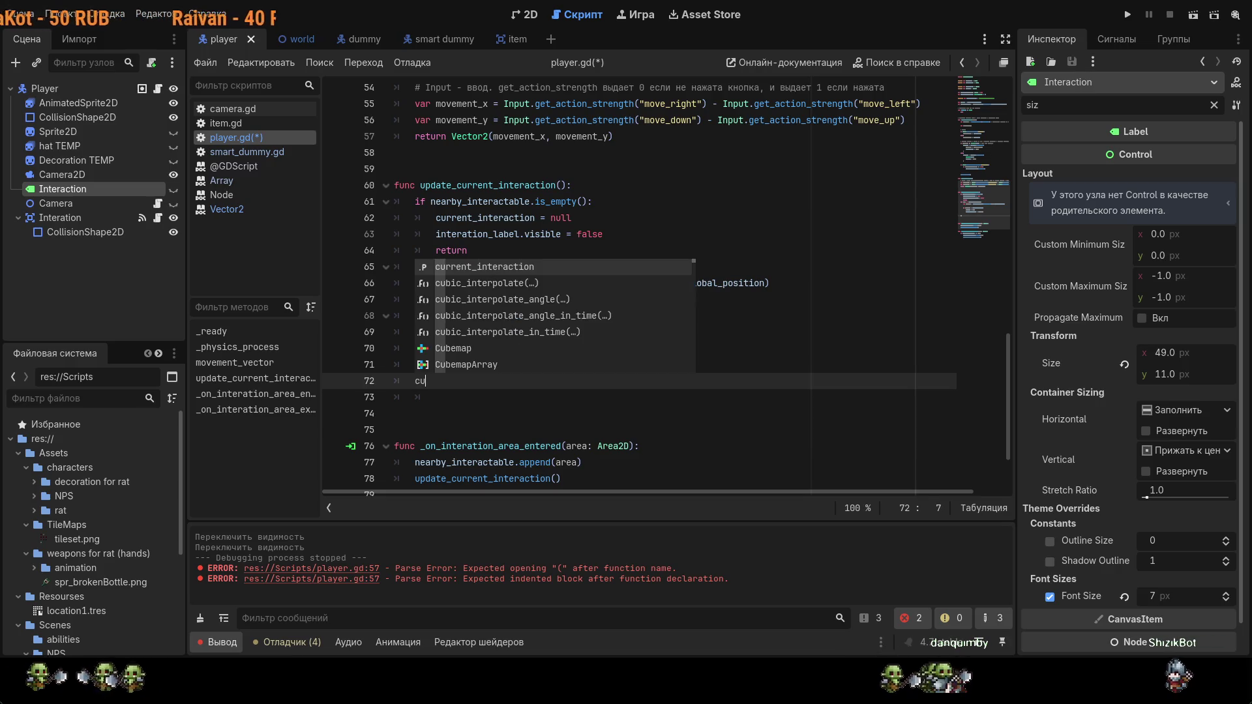
{"action": "key", "text": "Return"}
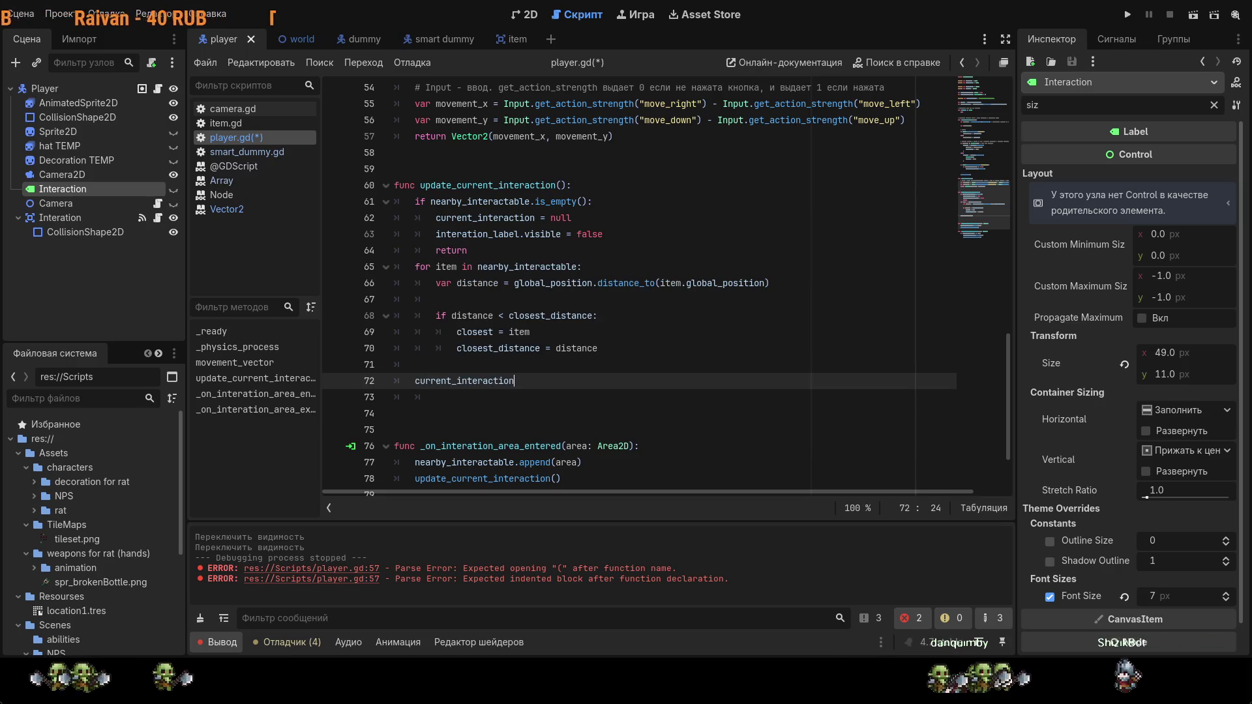
{"action": "type", "text": " = closest"}
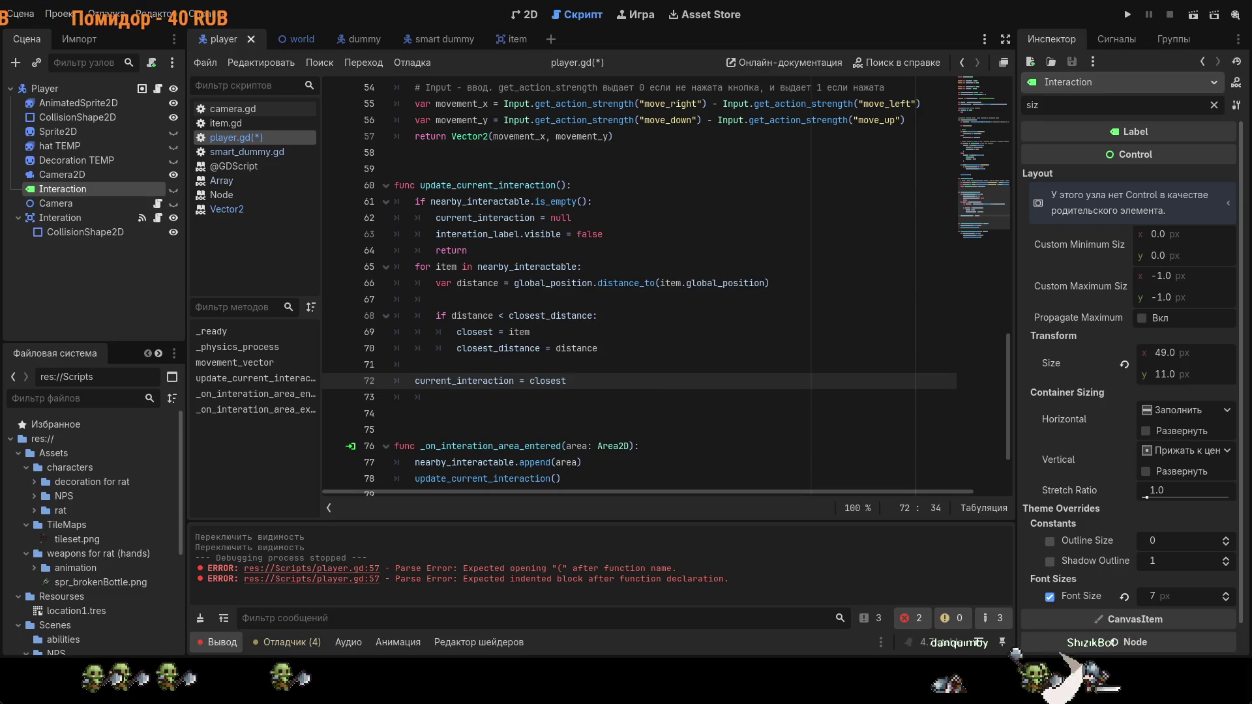
{"action": "key", "text": "Return"}
Step: Add 'interation_label.visible = true' on line 73 and save player.gd
{"action": "type", "text": "t"}
{"action": "key", "text": "Return"}
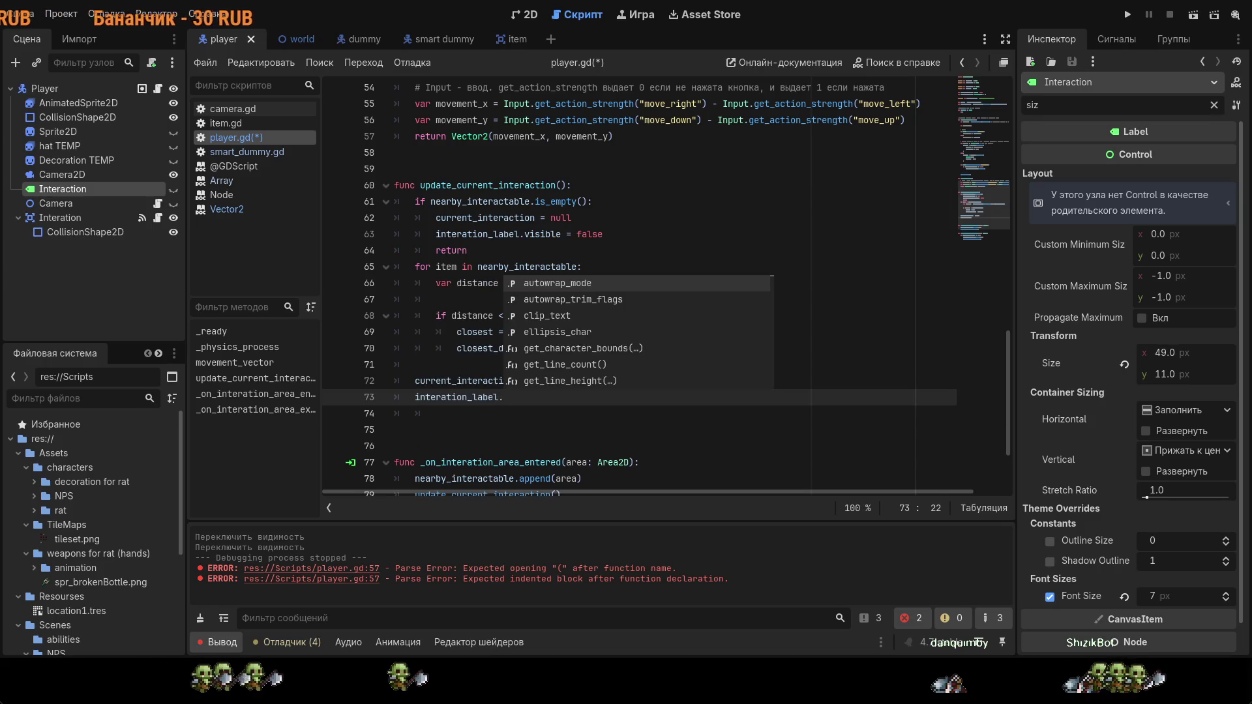
{"action": "type", "text": "v"}
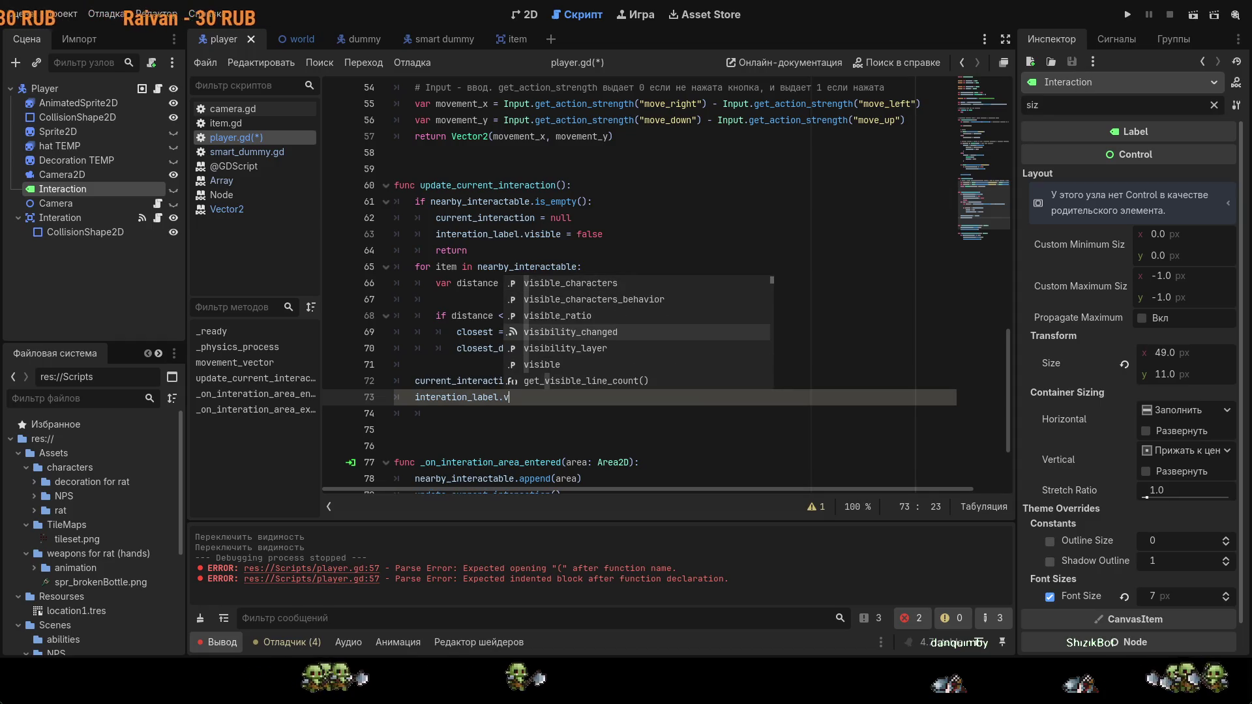
{"action": "key", "text": "Down"}
{"action": "key", "text": "Return"}
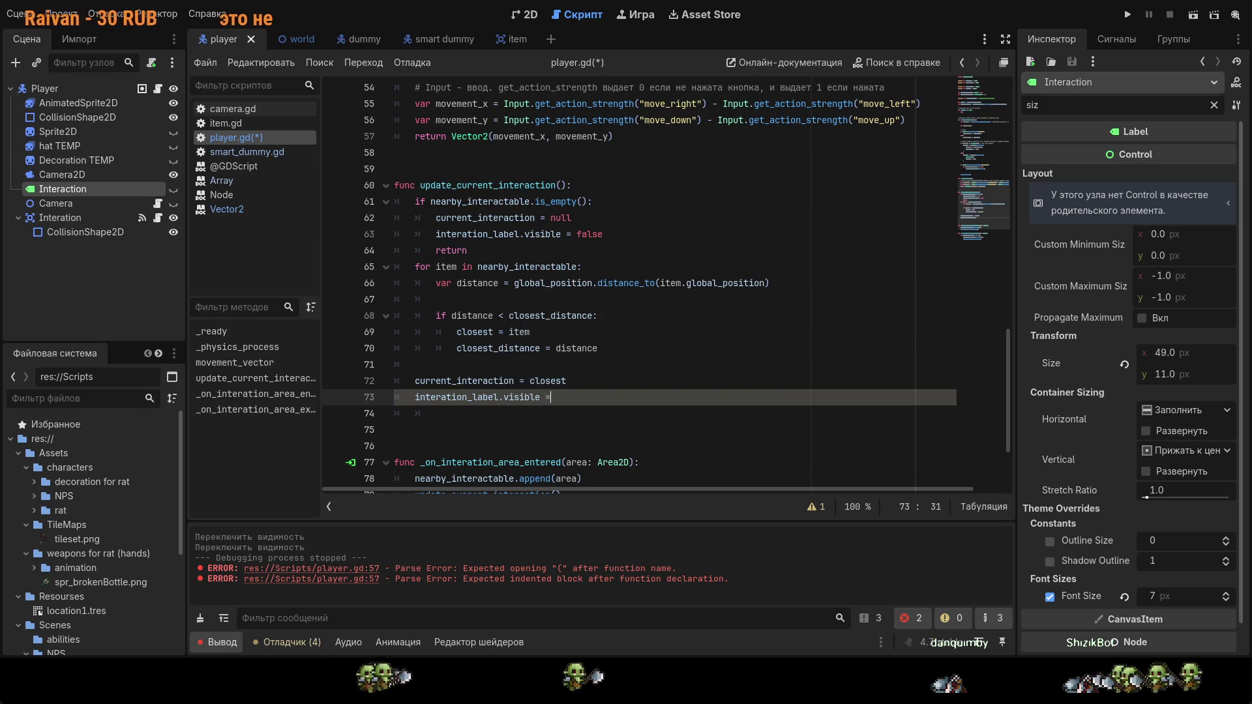
{"action": "type", "text": "= true"}
{"action": "key", "text": "ctrl+s"}
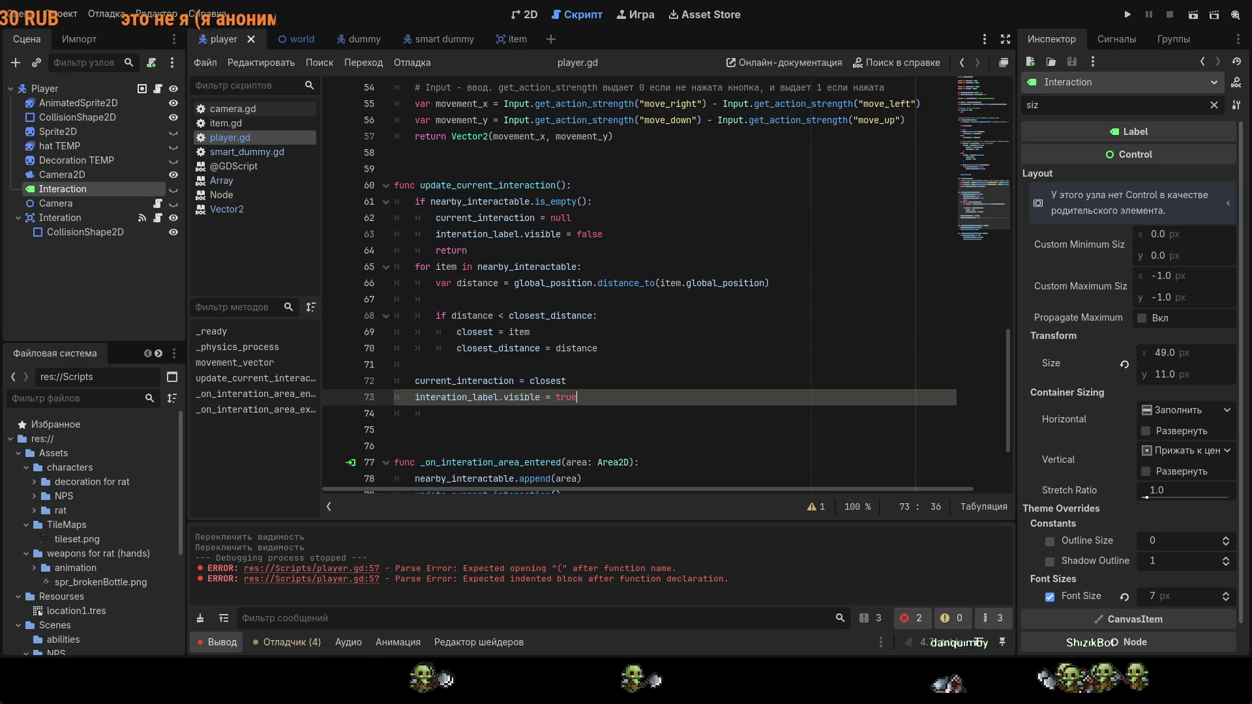
Step: Run and stop the game, then open the out-of-bounds index '0' error on Array[Area2D]
{"action": "left_click", "coordinate": [1128, 16]}
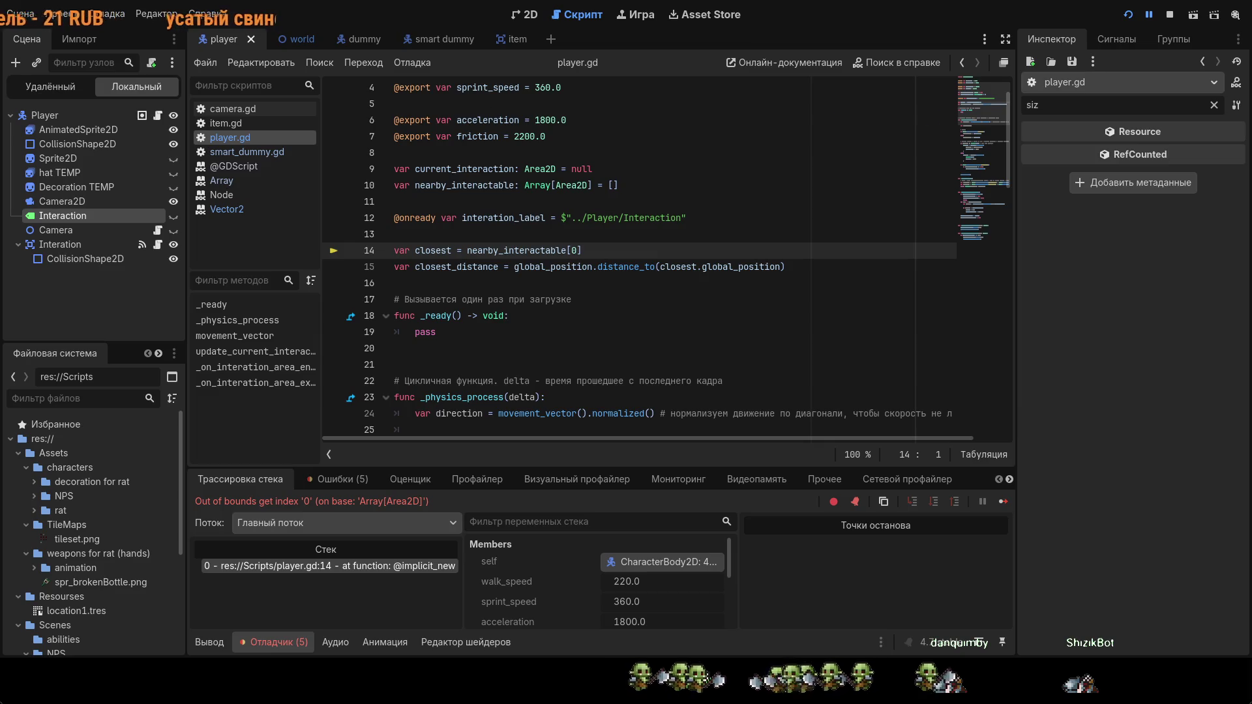
{"action": "key", "text": "F8"}
{"action": "scroll", "coordinate": [998, 92], "scroll_direction": "down", "scroll_amount": 3}
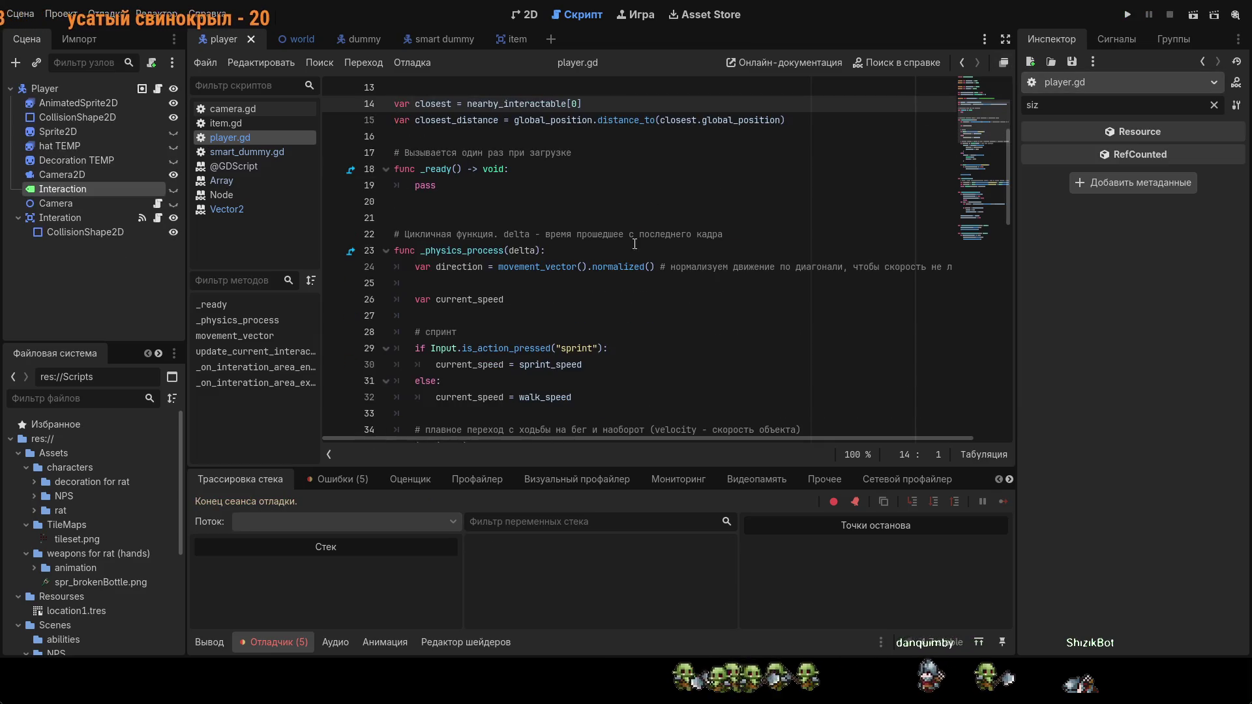
{"action": "left_click", "coordinate": [346, 480]}
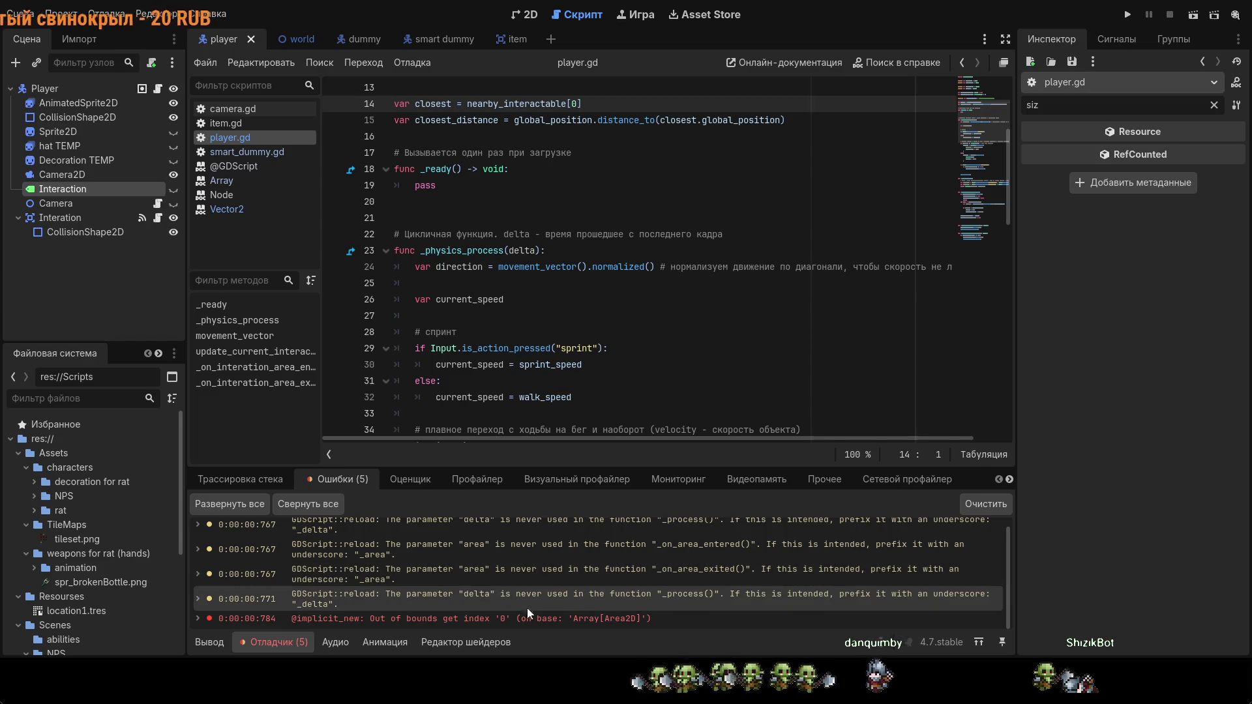
{"action": "scroll", "coordinate": [526, 608], "scroll_direction": "down", "scroll_amount": 1}
{"action": "left_click", "coordinate": [542, 624]}
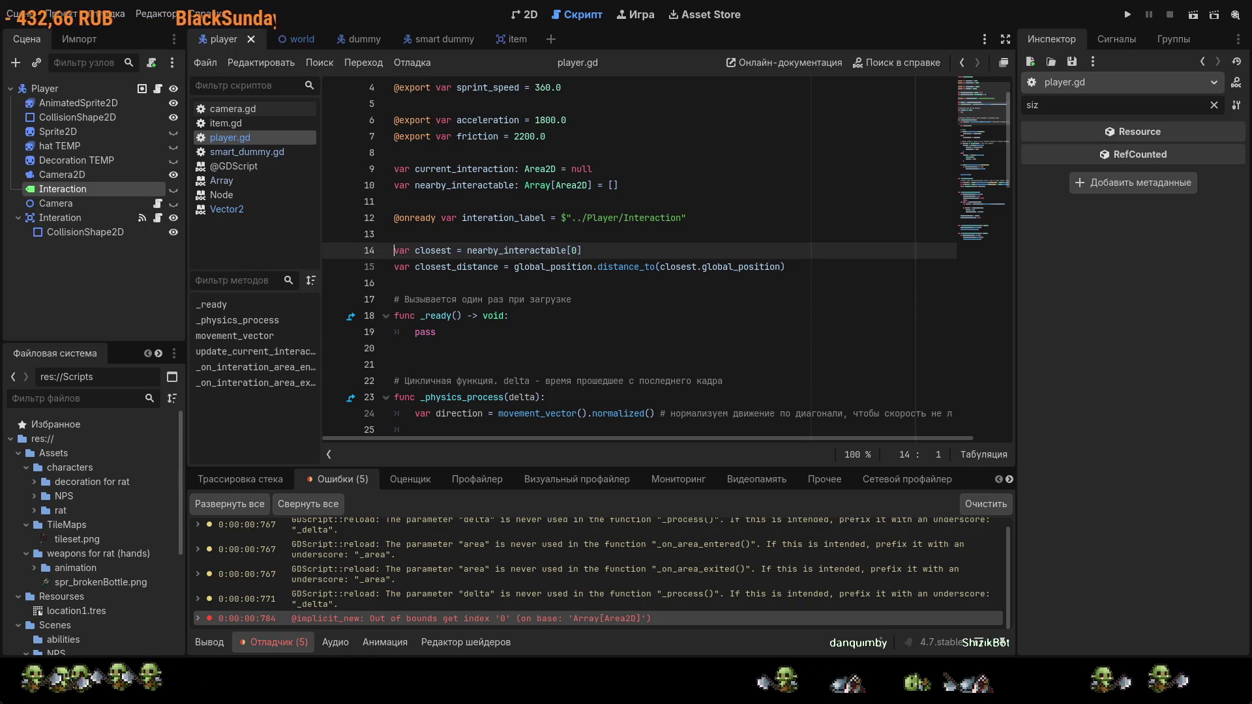
Step: Replace nearby_interactable[0] on line 14 with 500 and save
{"action": "left_click_drag", "start_coordinate": [588, 252], "coordinate": [464, 252]}
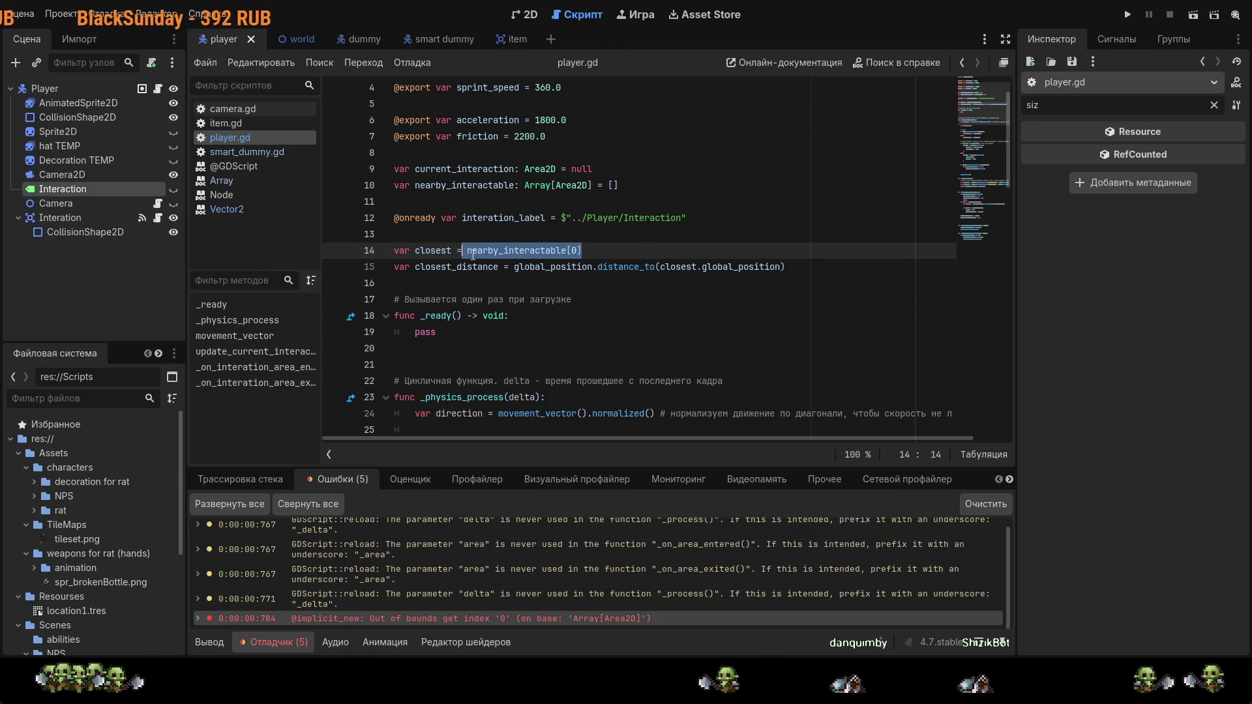
{"action": "left_click", "coordinate": [575, 252]}
{"action": "left_click_drag", "start_coordinate": [580, 252], "coordinate": [466, 252]}
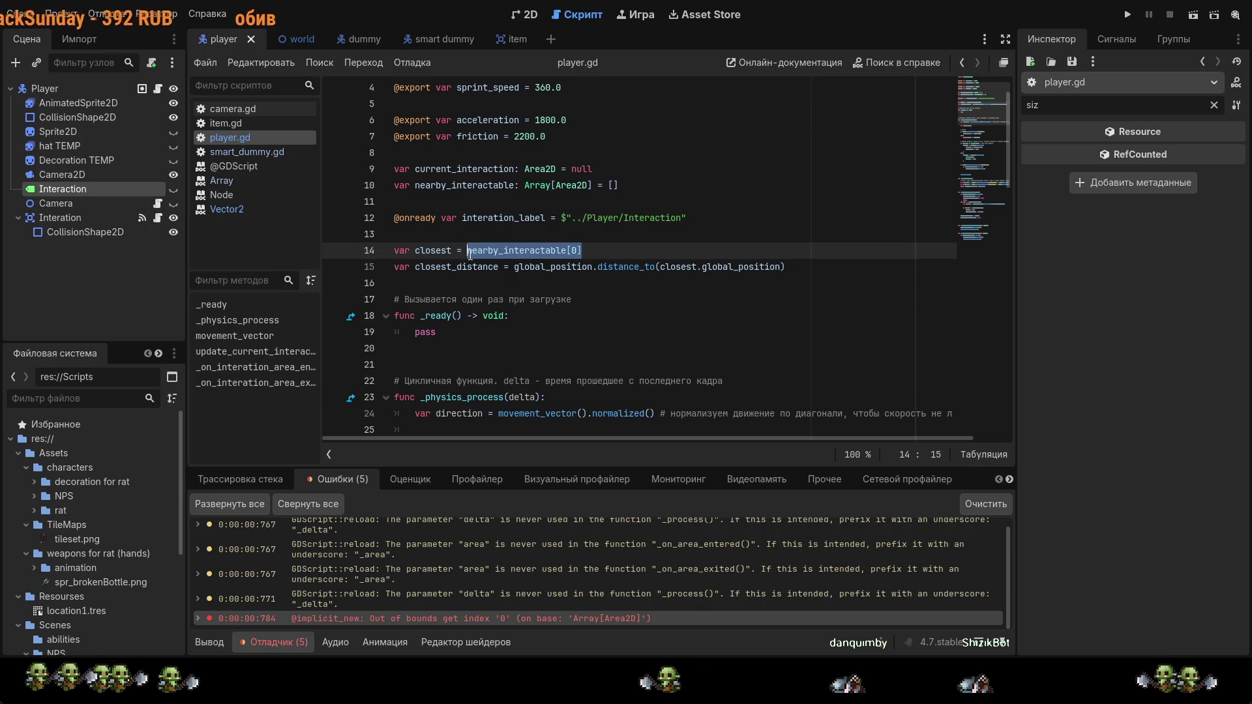
{"action": "type", "text": "500"}
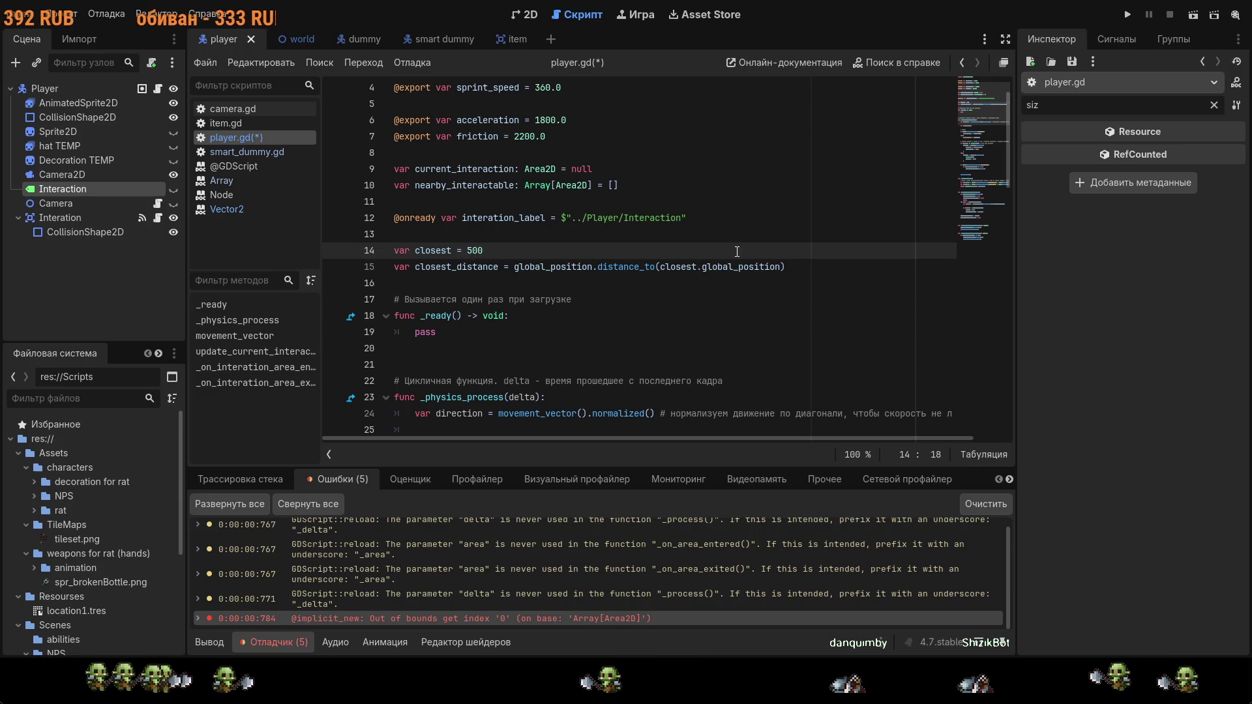
{"action": "key", "text": "ctrl+s"}
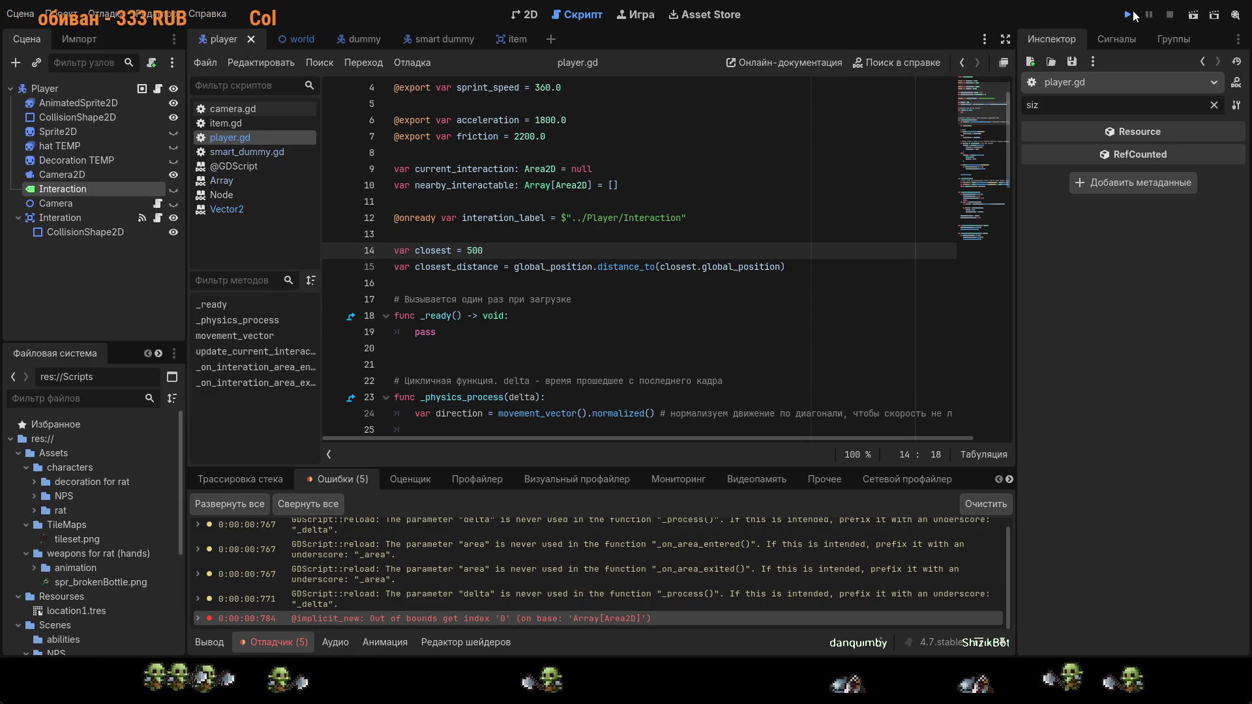
Step: Rerun the game and inspect the new global_position-on-int error
{"action": "left_click", "coordinate": [1131, 14]}
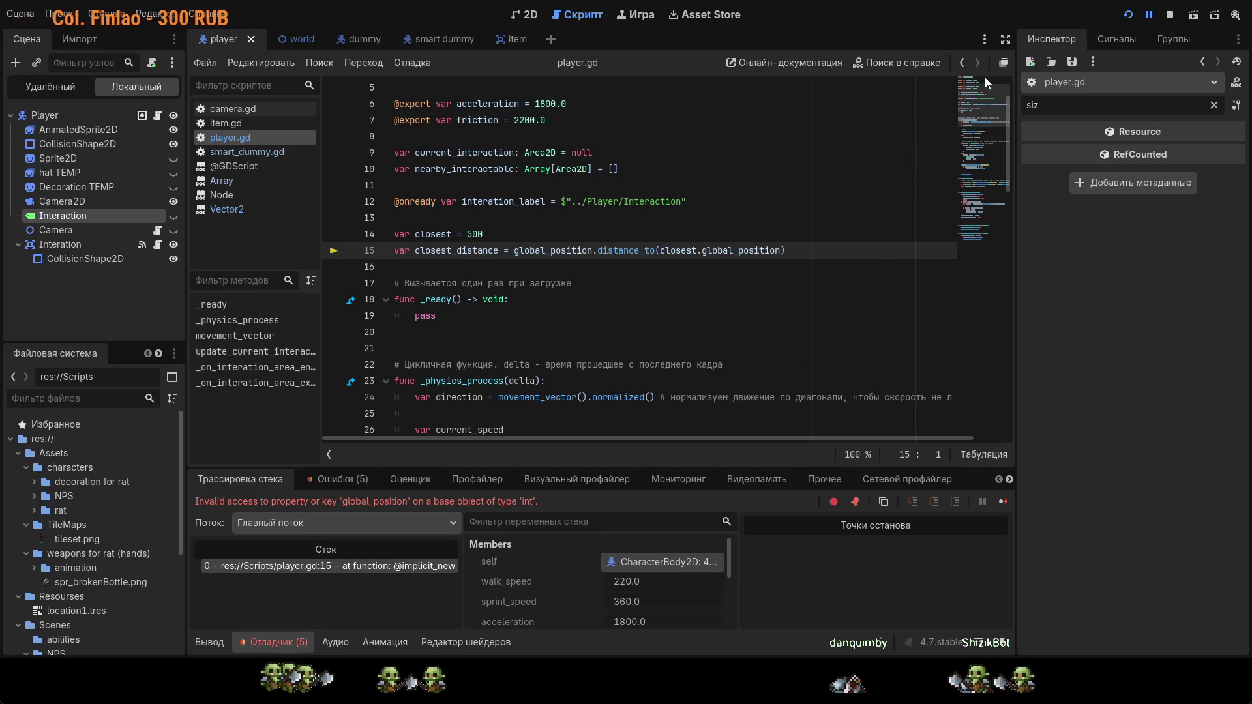
{"action": "key", "text": "F8"}
{"action": "left_click", "coordinate": [368, 480]}
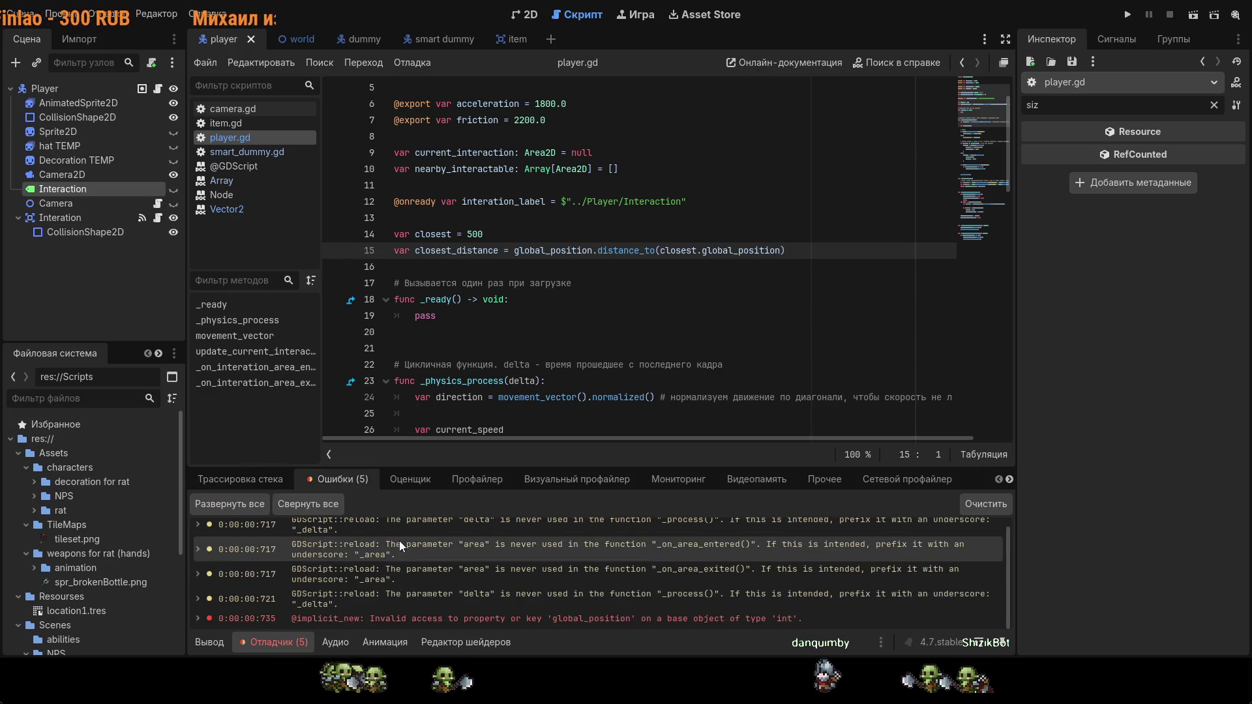
{"action": "left_click", "coordinate": [474, 620]}
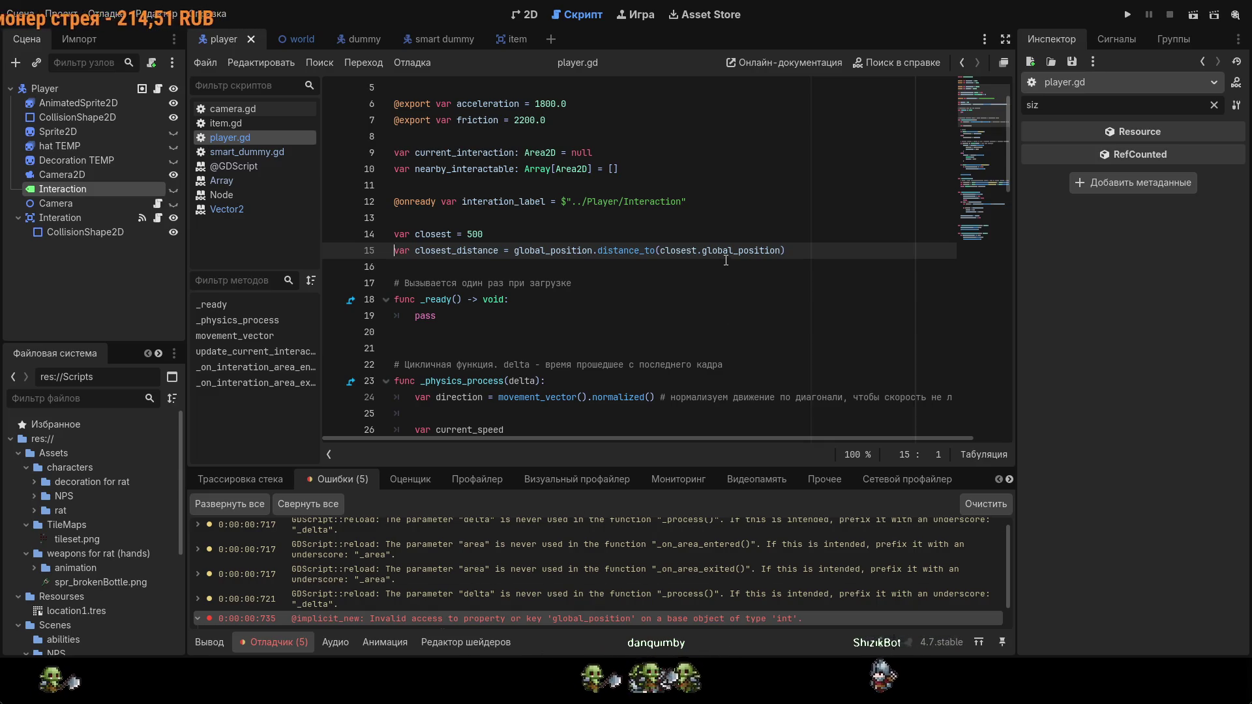
Step: Change closest to 500.0 and rerun, checking the global_position-on-float error
{"action": "left_click", "coordinate": [649, 235]}
{"action": "type", "text": "0"}
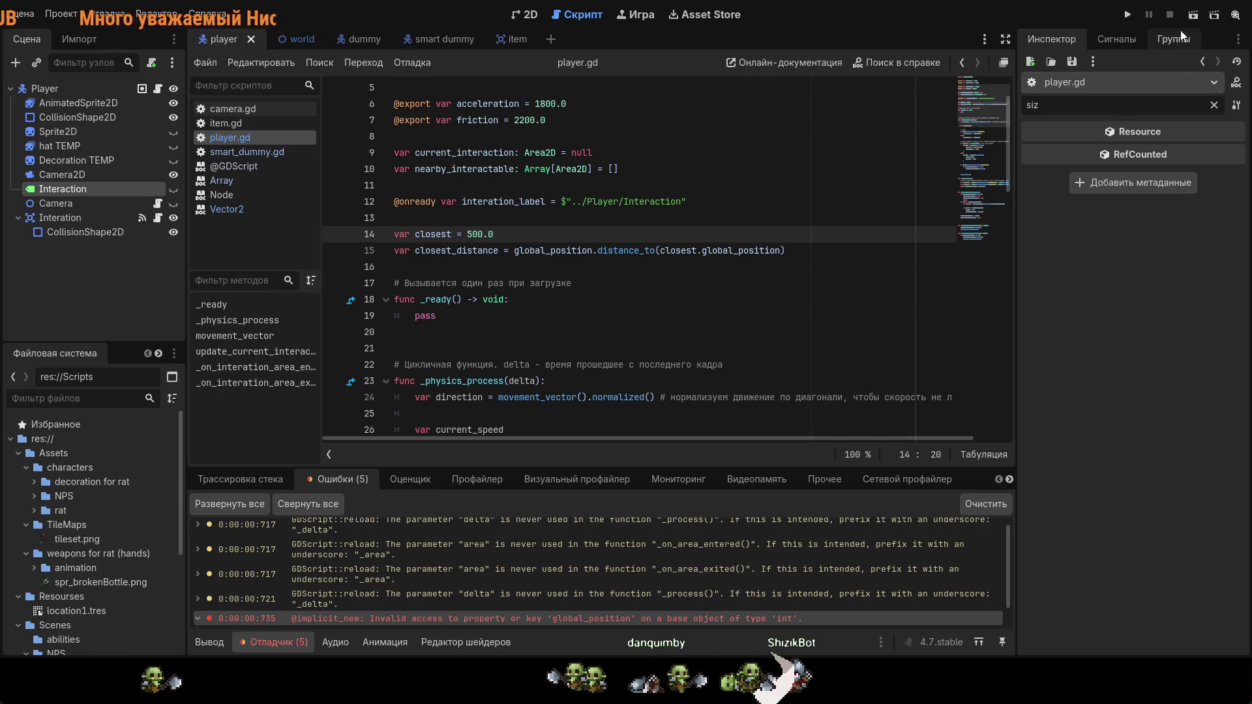
{"action": "left_click", "coordinate": [1110, 15]}
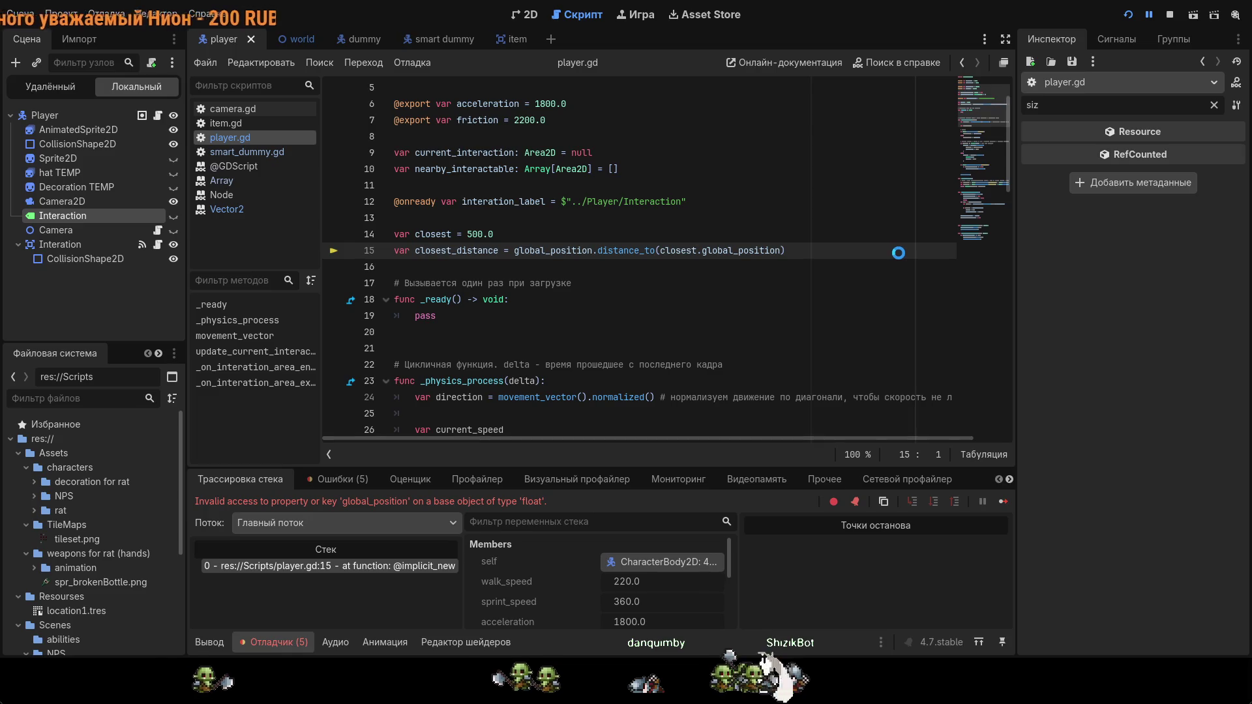
{"action": "key", "text": "F8"}
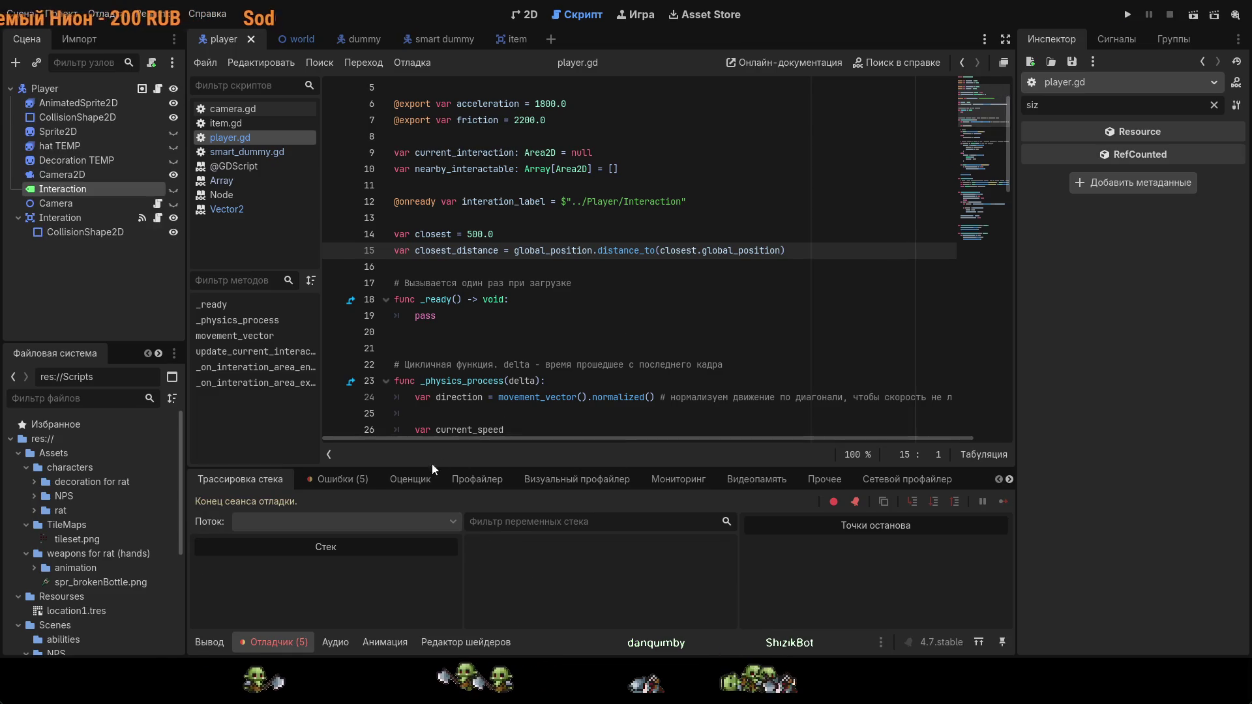
{"action": "left_click", "coordinate": [340, 479]}
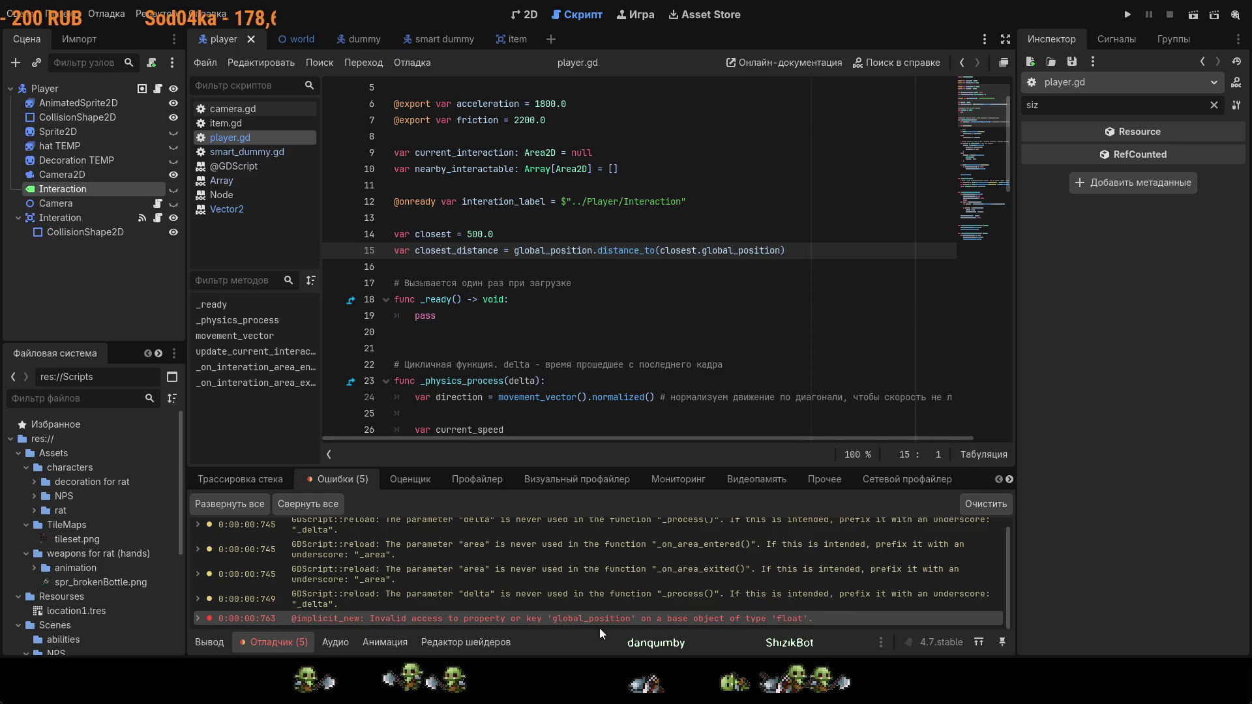
Step: Start reverting the line-14 edits with undo
{"action": "left_click", "coordinate": [591, 235]}
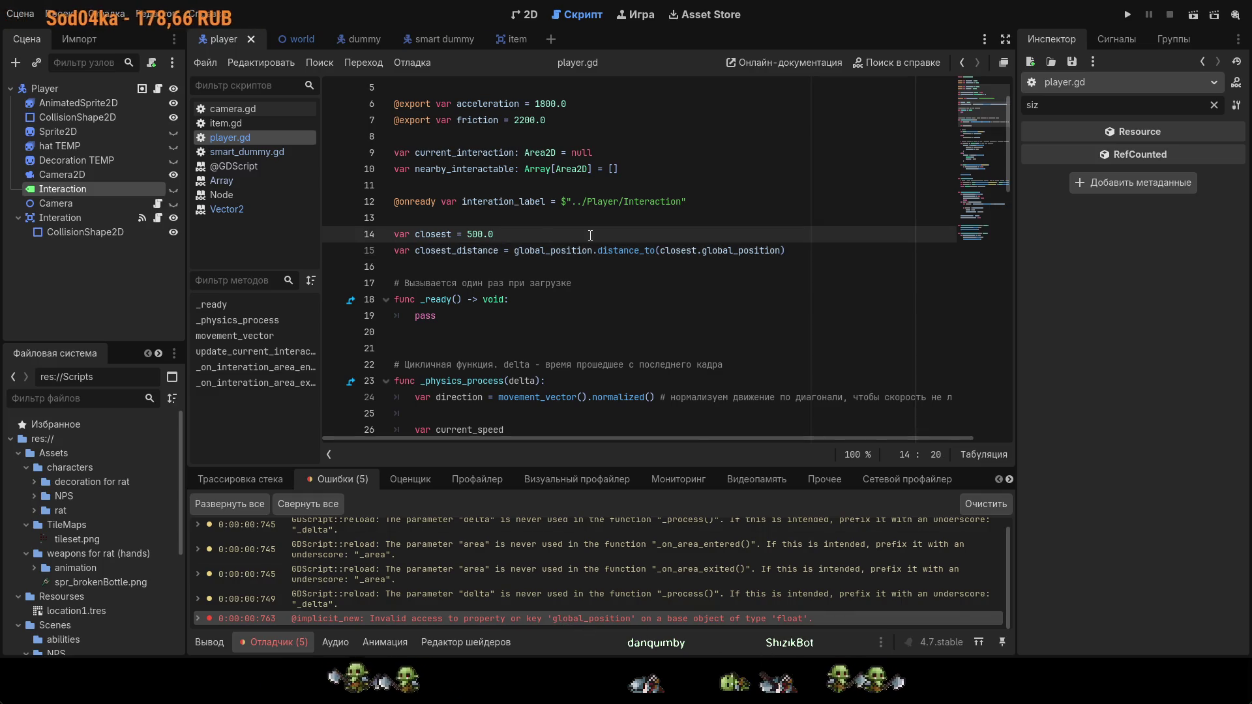
{"action": "type", "text": "."}
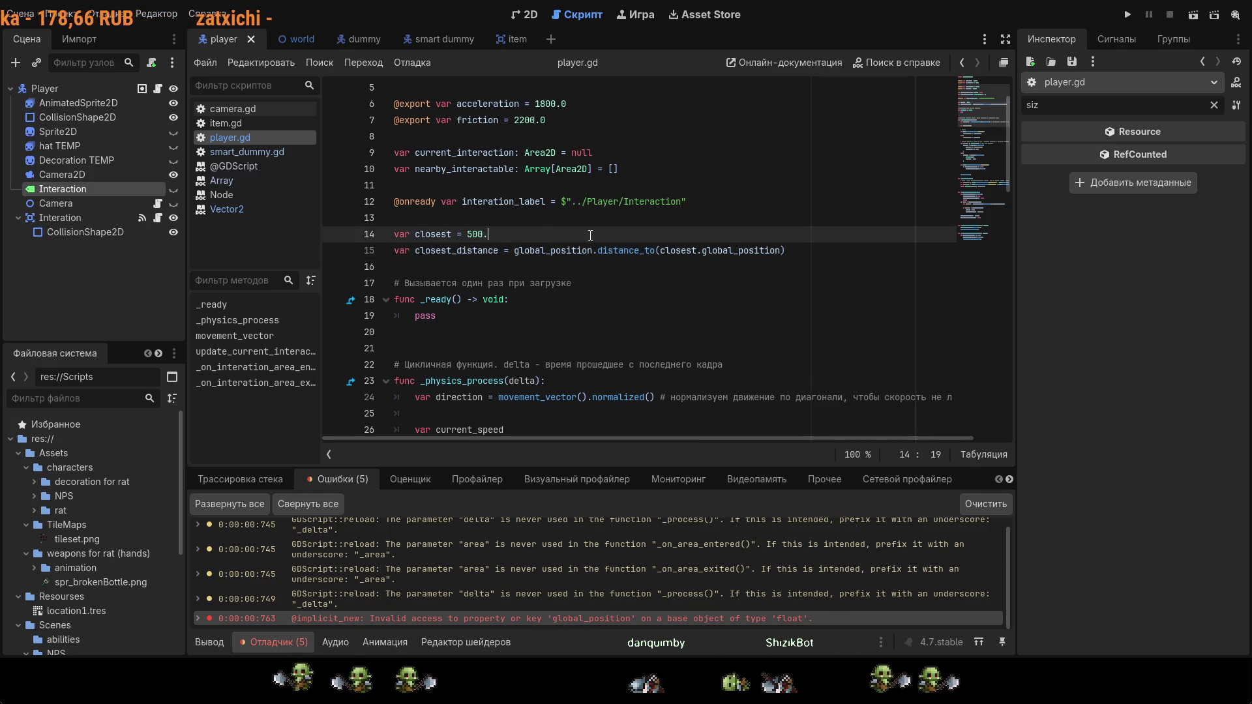
{"action": "key", "text": "ctrl+z"}
{"action": "key", "text": "ctrl+z"}
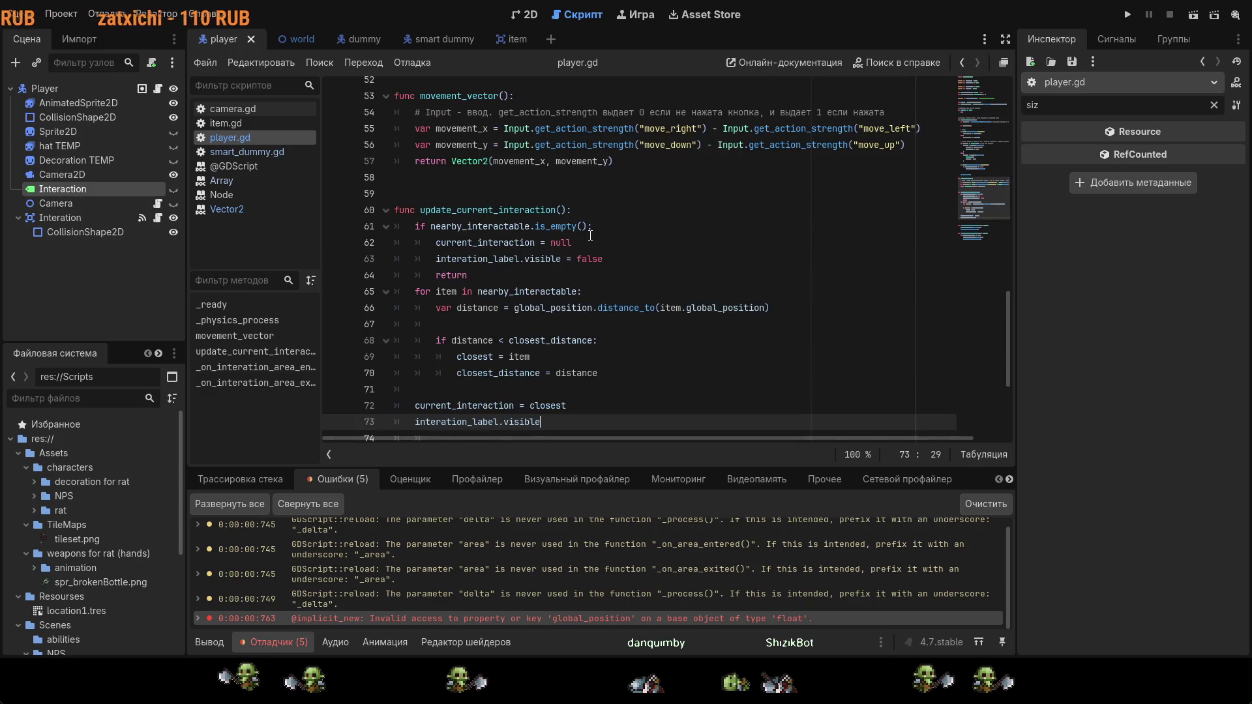
Step: Undo line 14 back to 'var closest = nearby_interactable[0]' and save
{"action": "key", "text": "ctrl+z"}
{"action": "key", "text": "ctrl+z"}
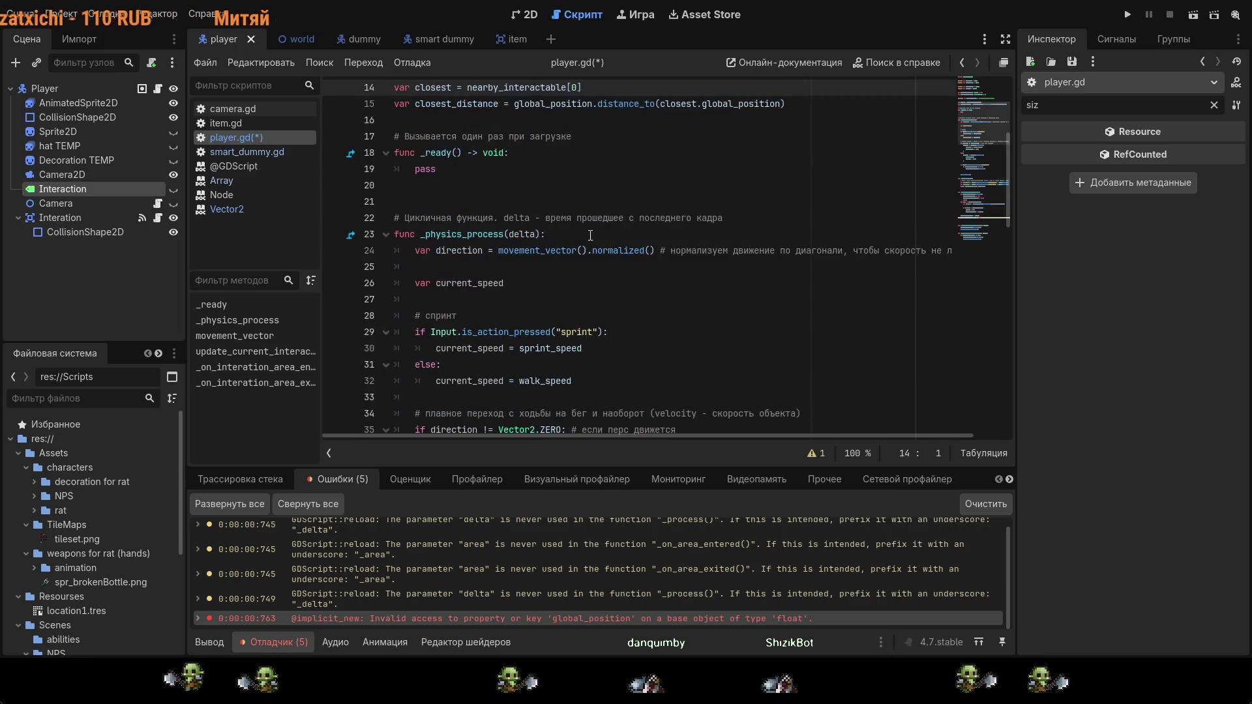
{"action": "scroll", "coordinate": [590, 234], "scroll_direction": "down", "scroll_amount": 12}
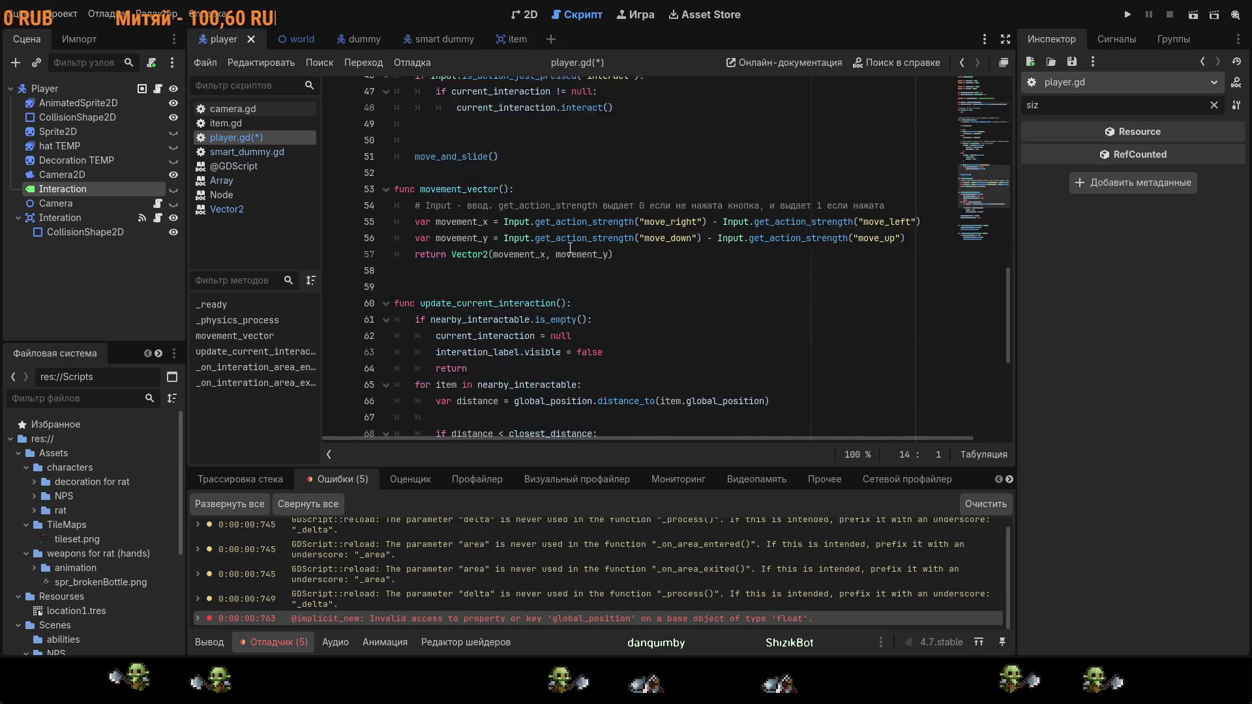
{"action": "scroll", "coordinate": [572, 250], "scroll_direction": "down", "scroll_amount": 3}
{"action": "key", "text": "ctrl+s"}
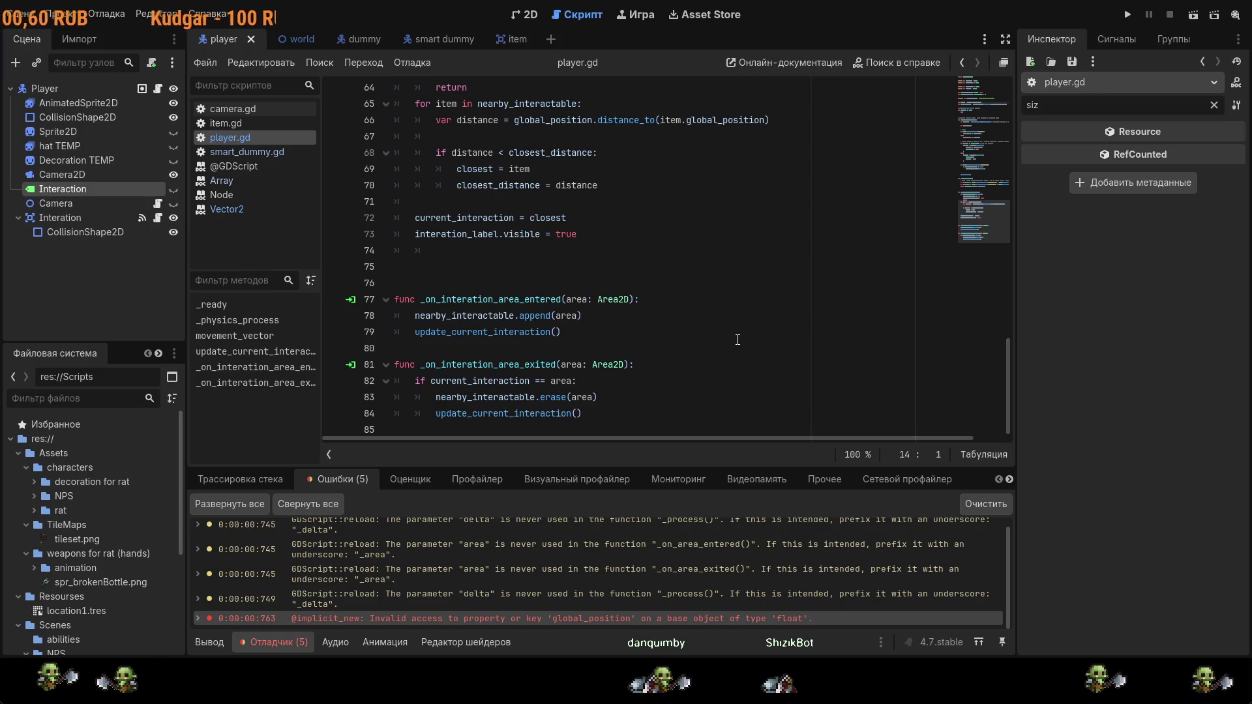
Step: Delete the extra blank line after the function and return to line 15
{"action": "left_click", "coordinate": [491, 267]}
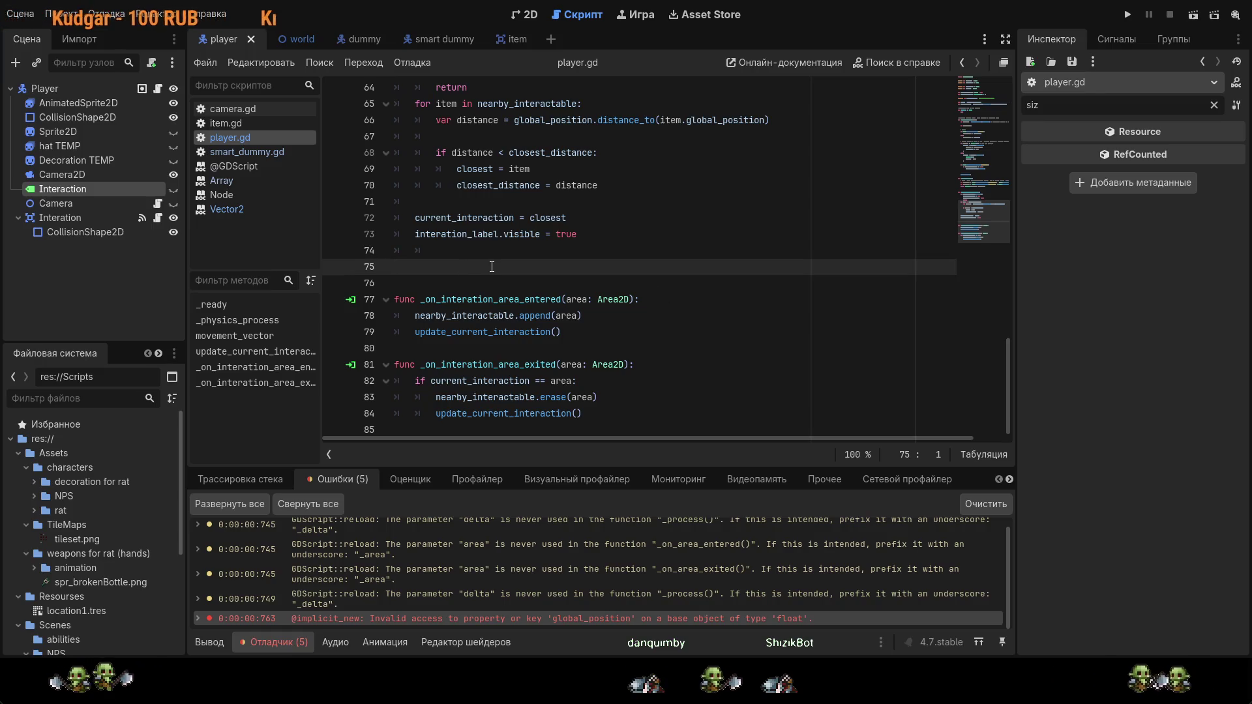
{"action": "key", "text": "BackSpace"}
{"action": "key", "text": "BackSpace"}
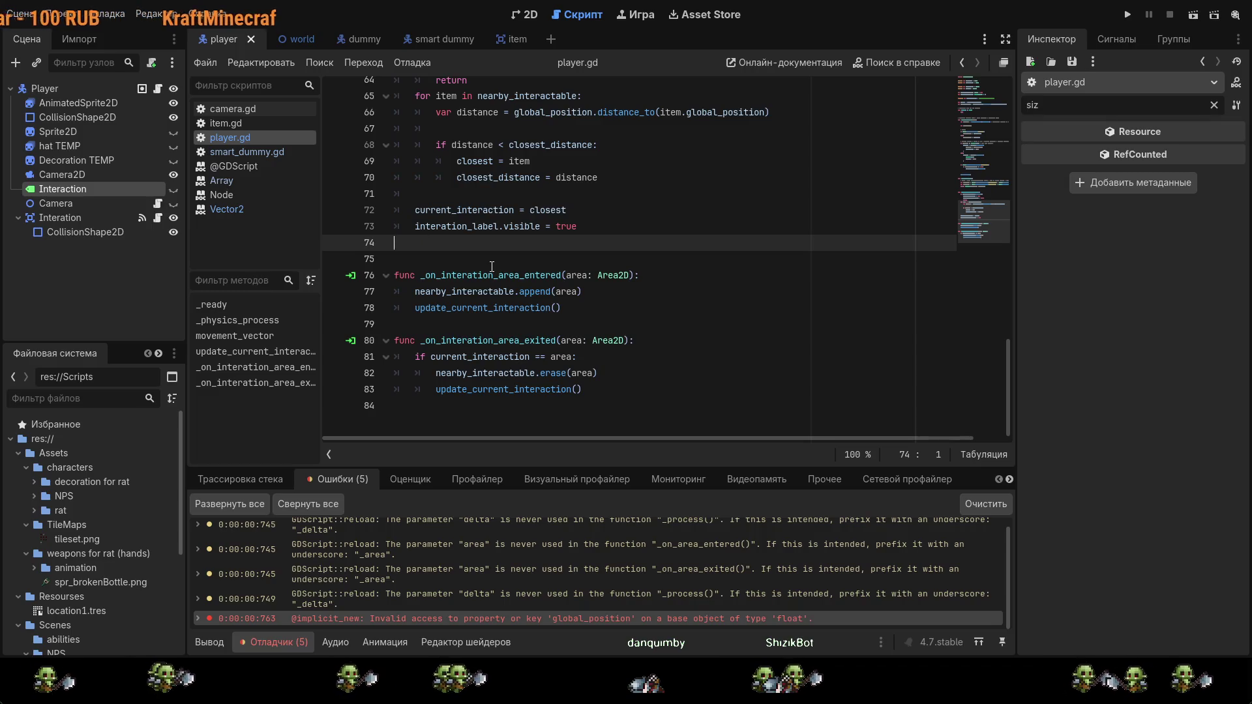
{"action": "scroll", "coordinate": [492, 267], "scroll_direction": "up", "scroll_amount": 13}
{"action": "scroll", "coordinate": [457, 226], "scroll_direction": "up", "scroll_amount": 3}
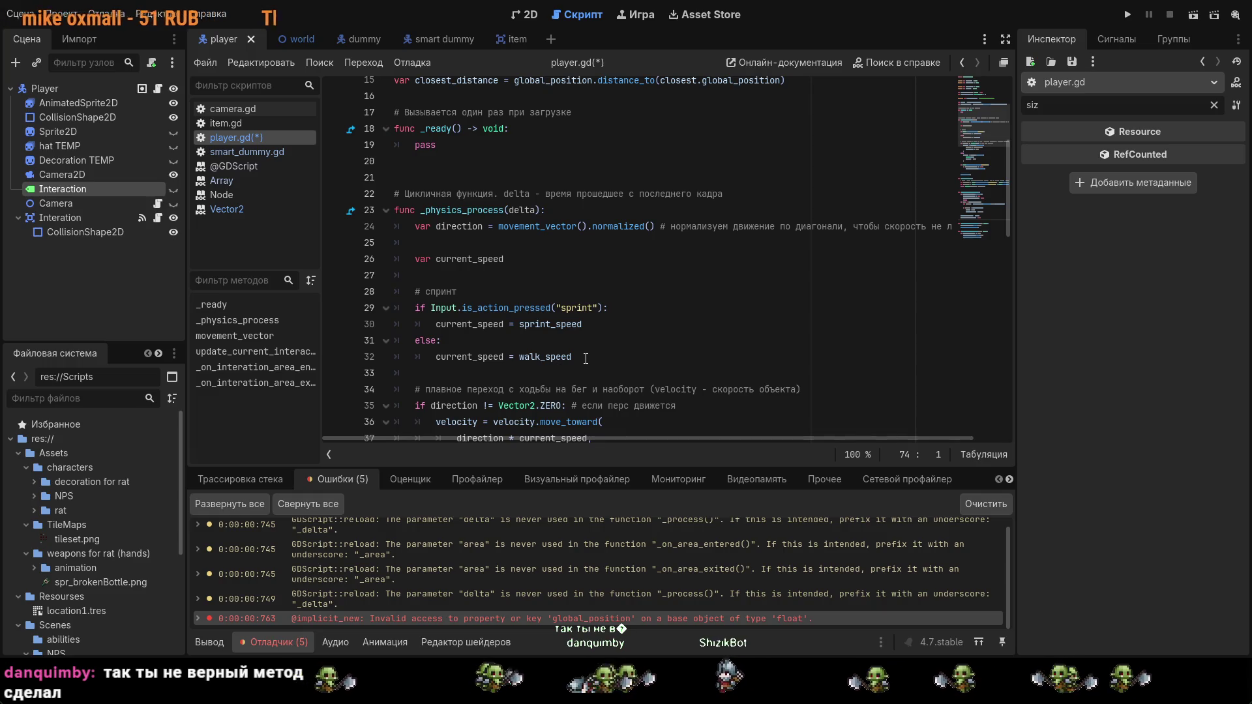
{"action": "scroll", "coordinate": [583, 359], "scroll_direction": "up", "scroll_amount": 5}
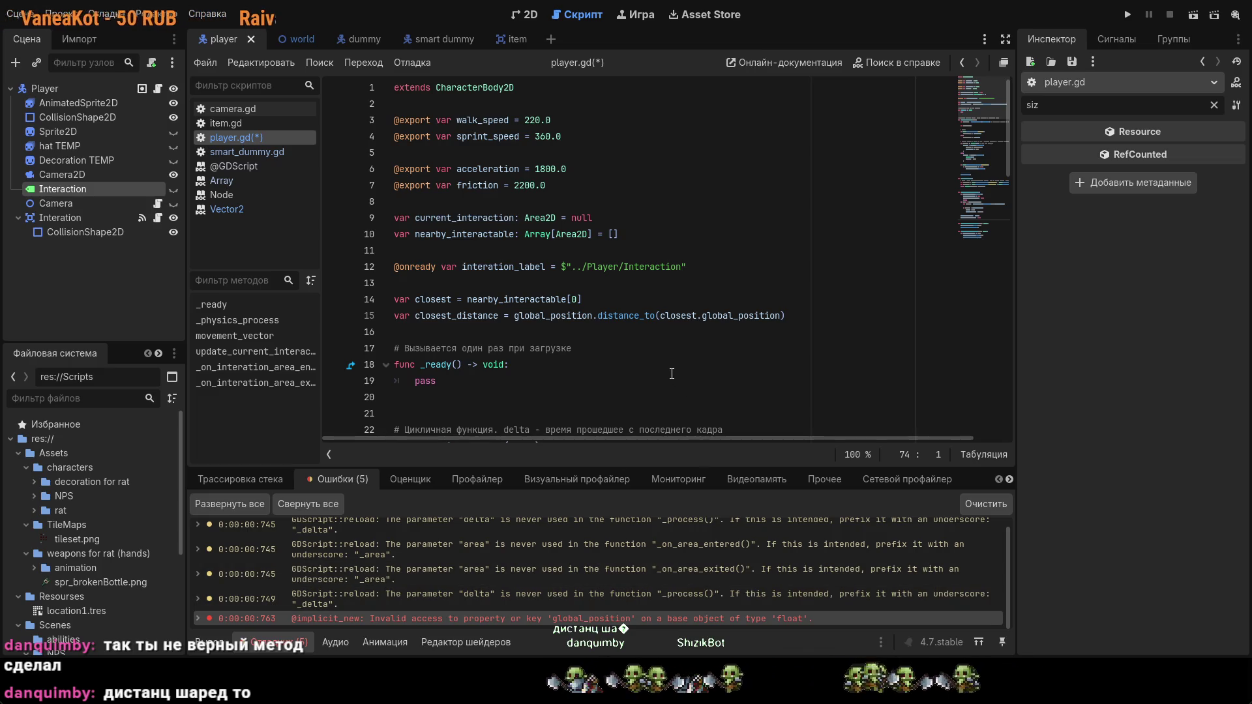
{"action": "left_click", "coordinate": [642, 317]}
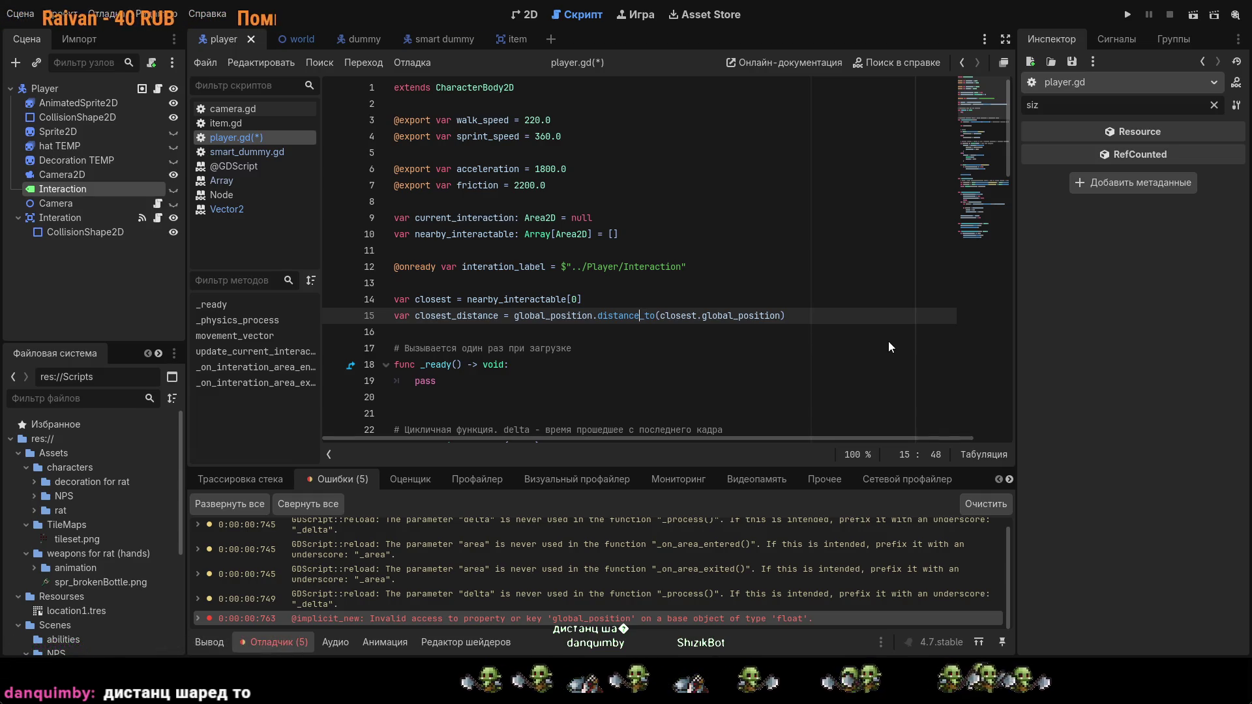
Step: Switch line 15's distance_to to distance_squared_to, drop the extra parenthesis, and save
{"action": "type", "text": "_"}
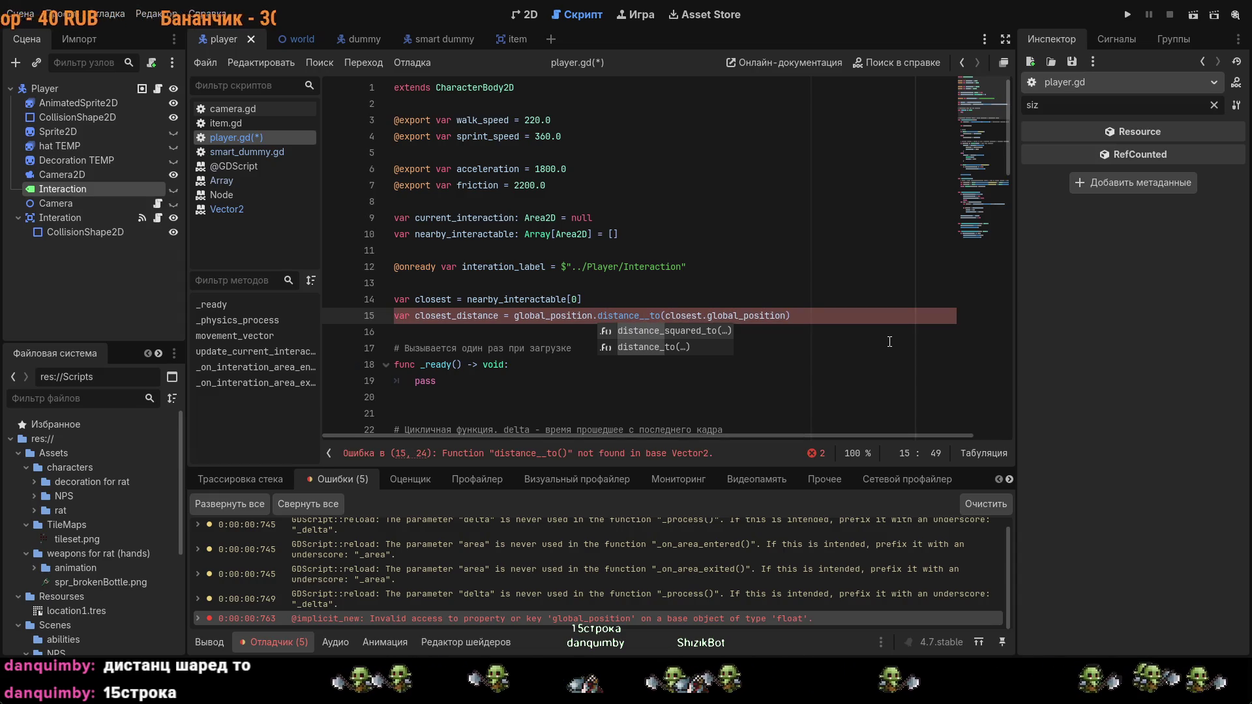
{"action": "double_click", "coordinate": [684, 331]}
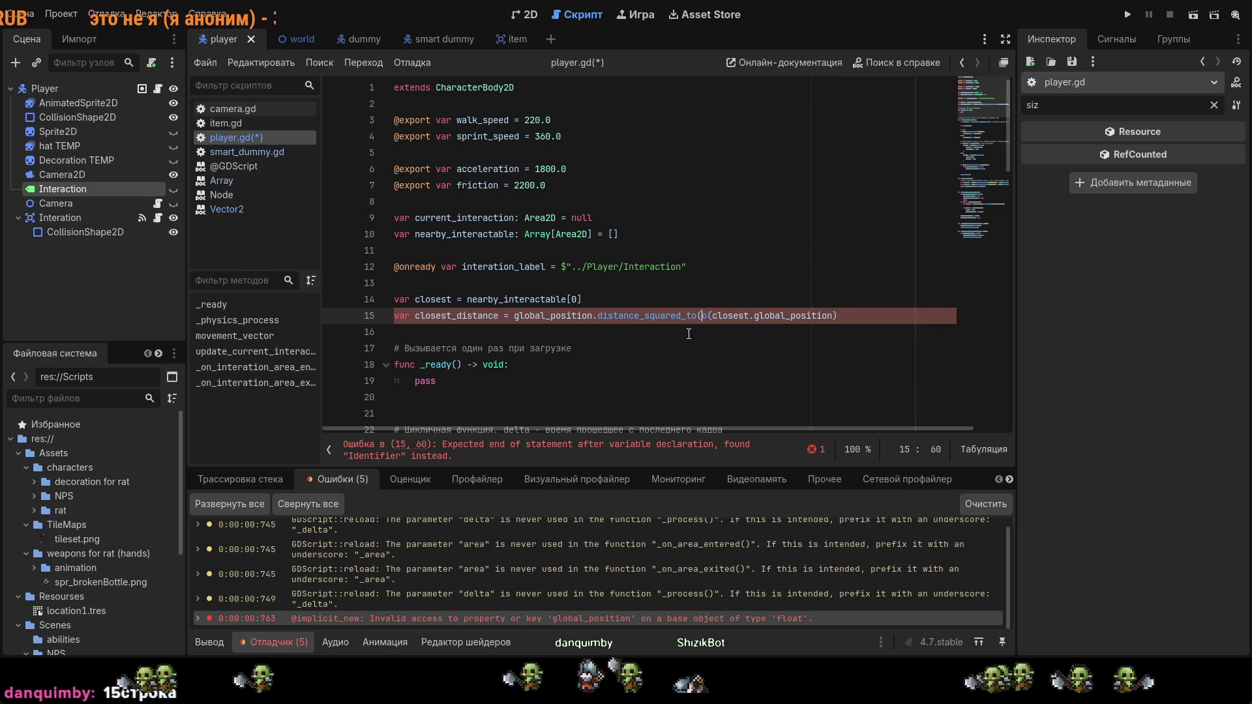
{"action": "key", "text": "Delete"}
{"action": "key", "text": "ctrl+s"}
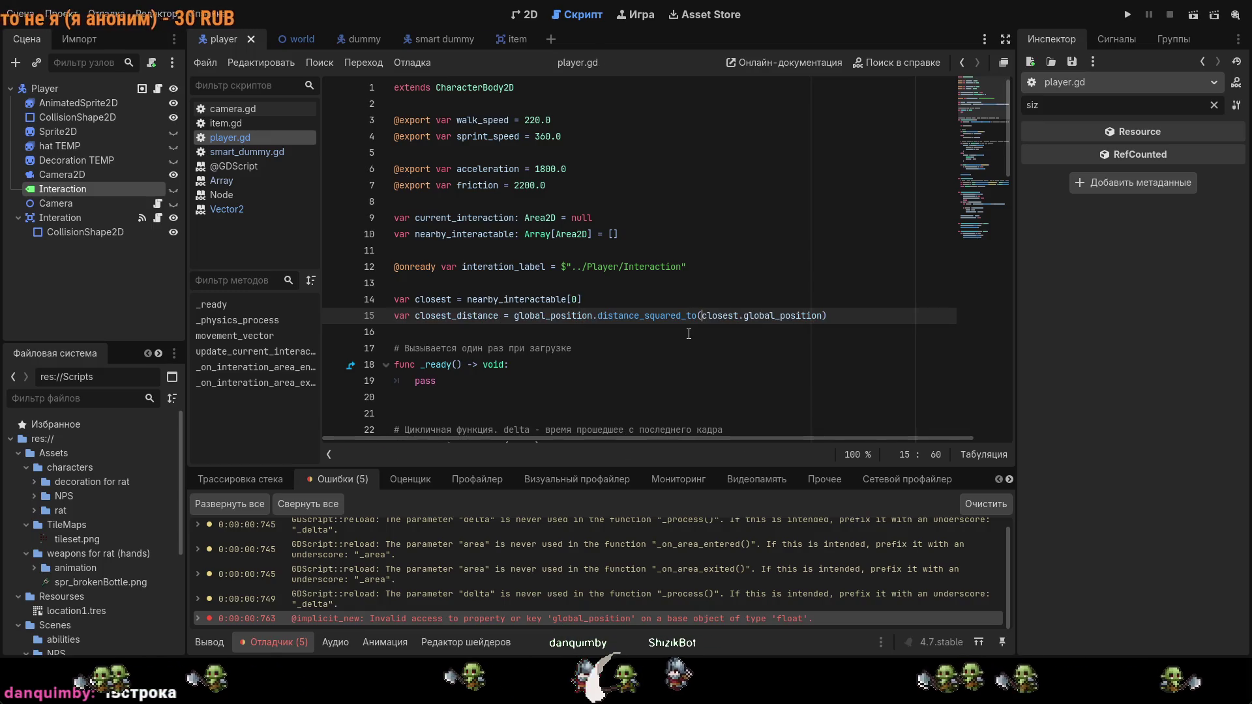
{"action": "left_click", "coordinate": [652, 319], "text": "ctrl"}
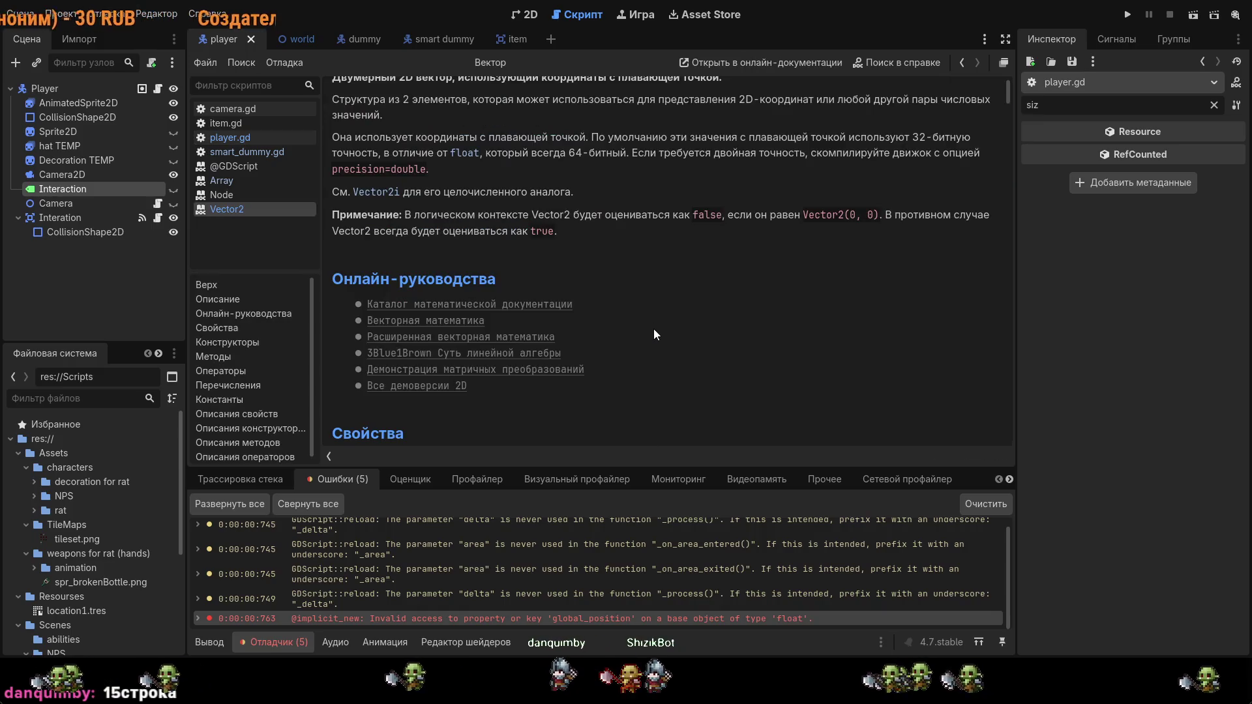
{"action": "scroll", "coordinate": [653, 329], "scroll_direction": "up", "scroll_amount": 1}
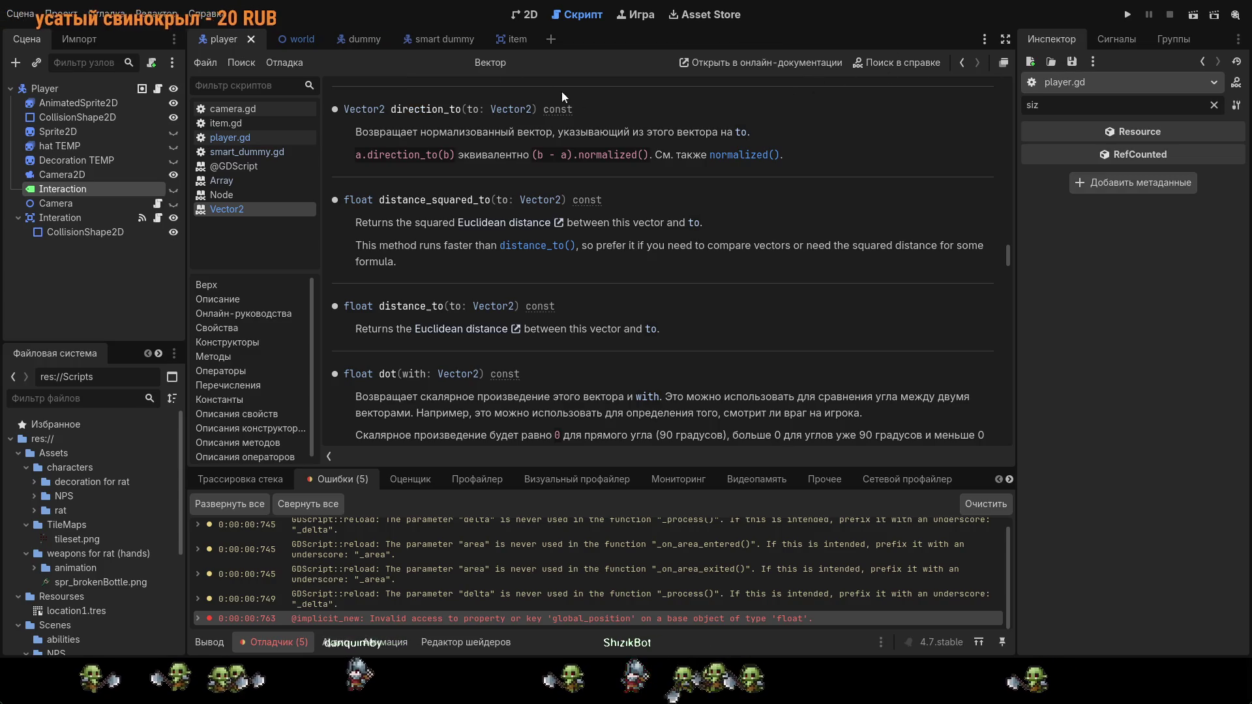
{"action": "left_click", "coordinate": [228, 138]}
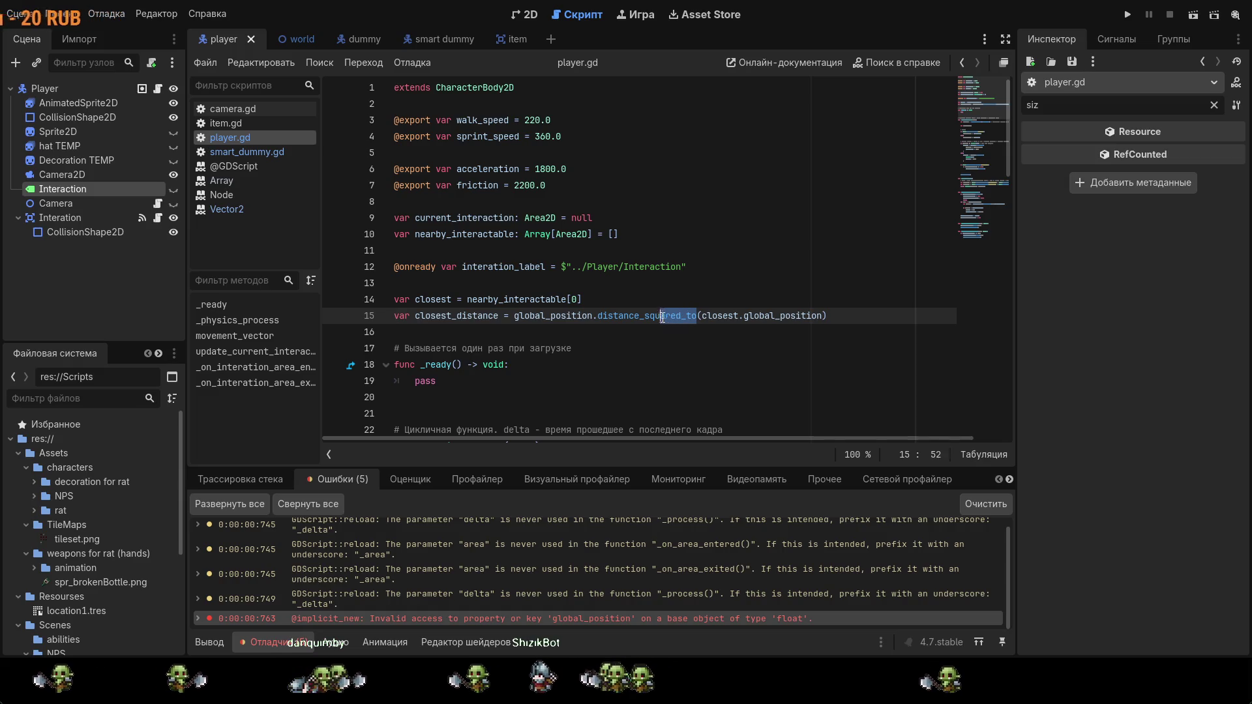
Step: Change the loop's distance_to call on line 66 to distance_squared_to
{"action": "scroll", "coordinate": [658, 350], "scroll_direction": "down", "scroll_amount": 13}
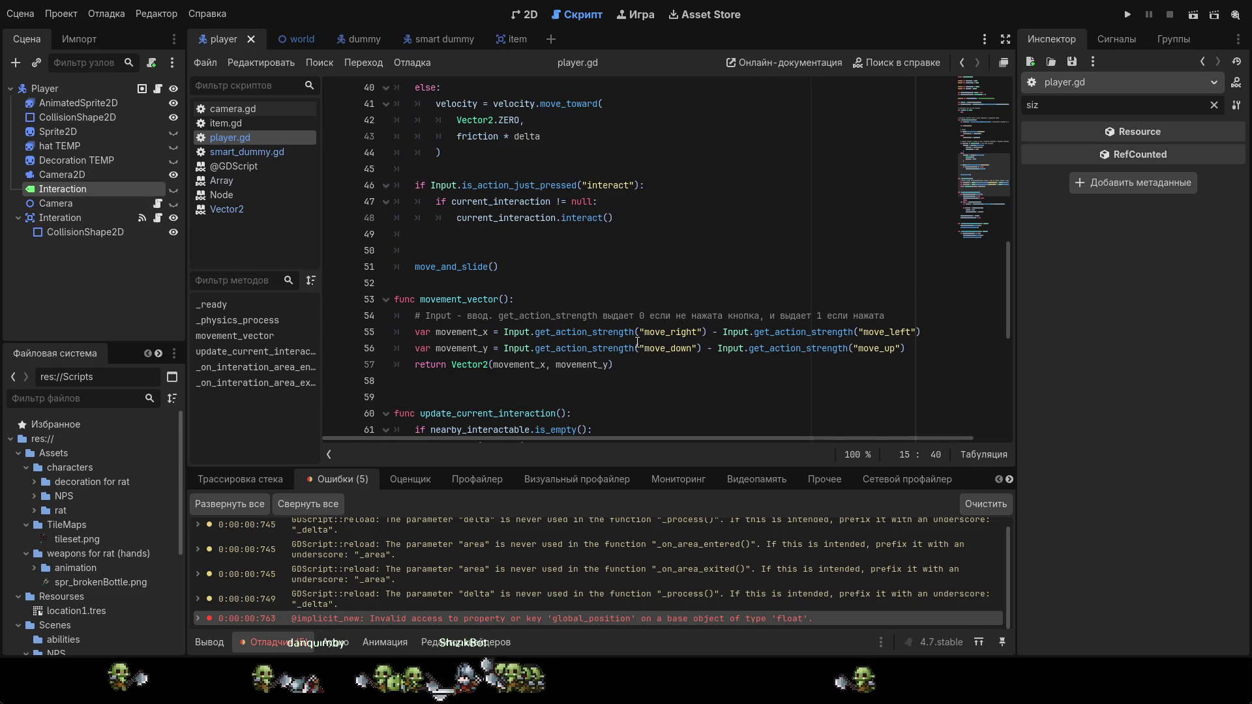
{"action": "scroll", "coordinate": [637, 343], "scroll_direction": "down", "scroll_amount": 6}
{"action": "left_click", "coordinate": [652, 222]}
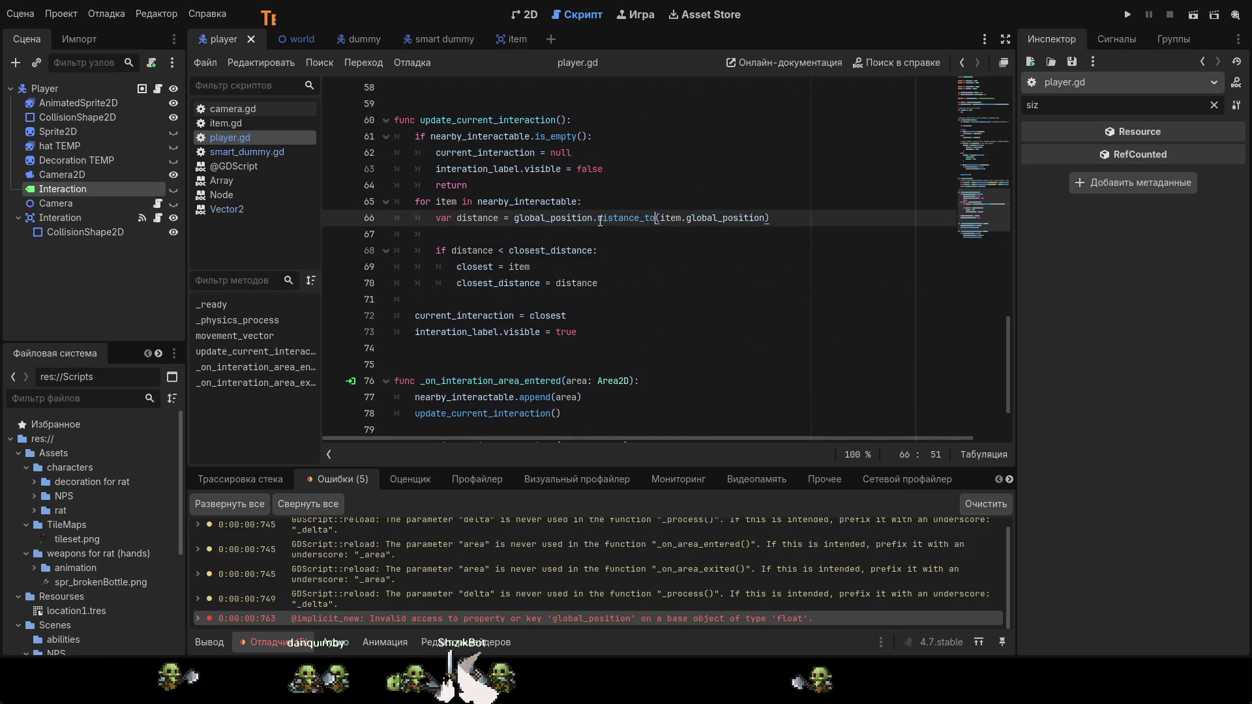
{"action": "left_click", "coordinate": [642, 316]}
{"action": "scroll", "coordinate": [642, 307], "scroll_direction": "up", "scroll_amount": 5}
{"action": "scroll", "coordinate": [646, 307], "scroll_direction": "down", "scroll_amount": 3}
{"action": "left_click_drag", "start_coordinate": [652, 273], "coordinate": [624, 273]}
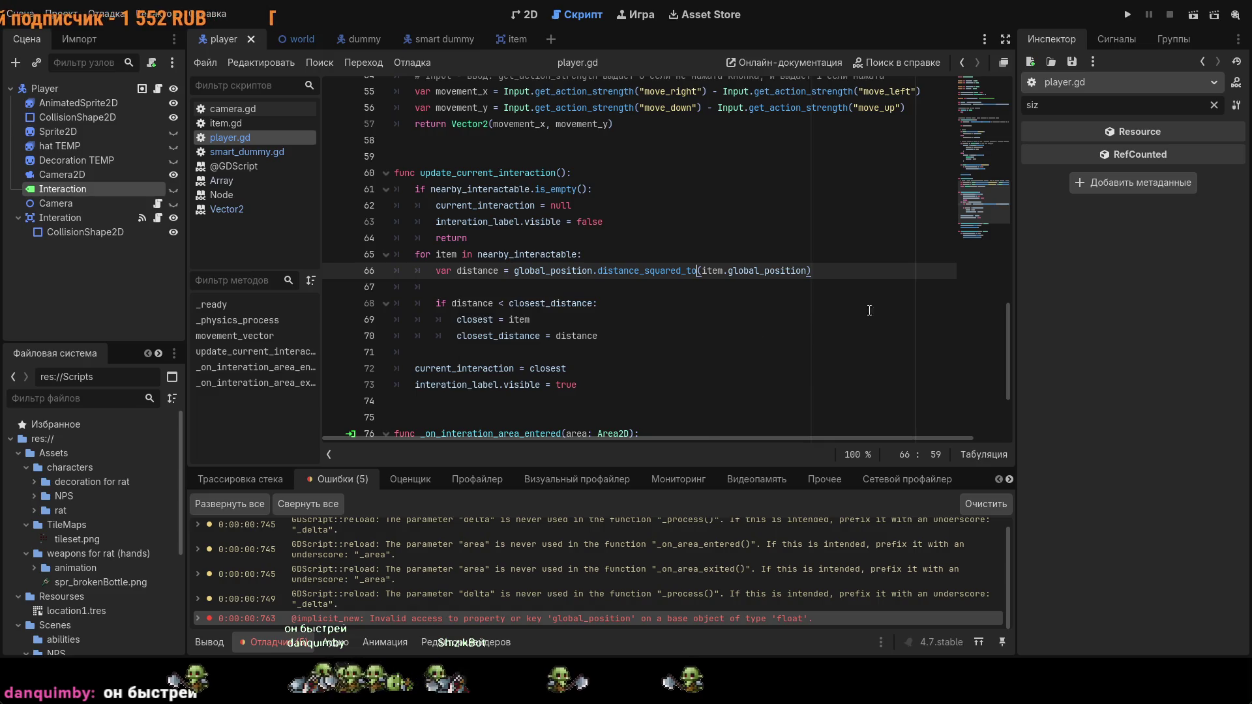
Step: Rerun and stop the game, then trace the out-of-bounds index '0' error to line 14
{"action": "left_click", "coordinate": [1126, 14]}
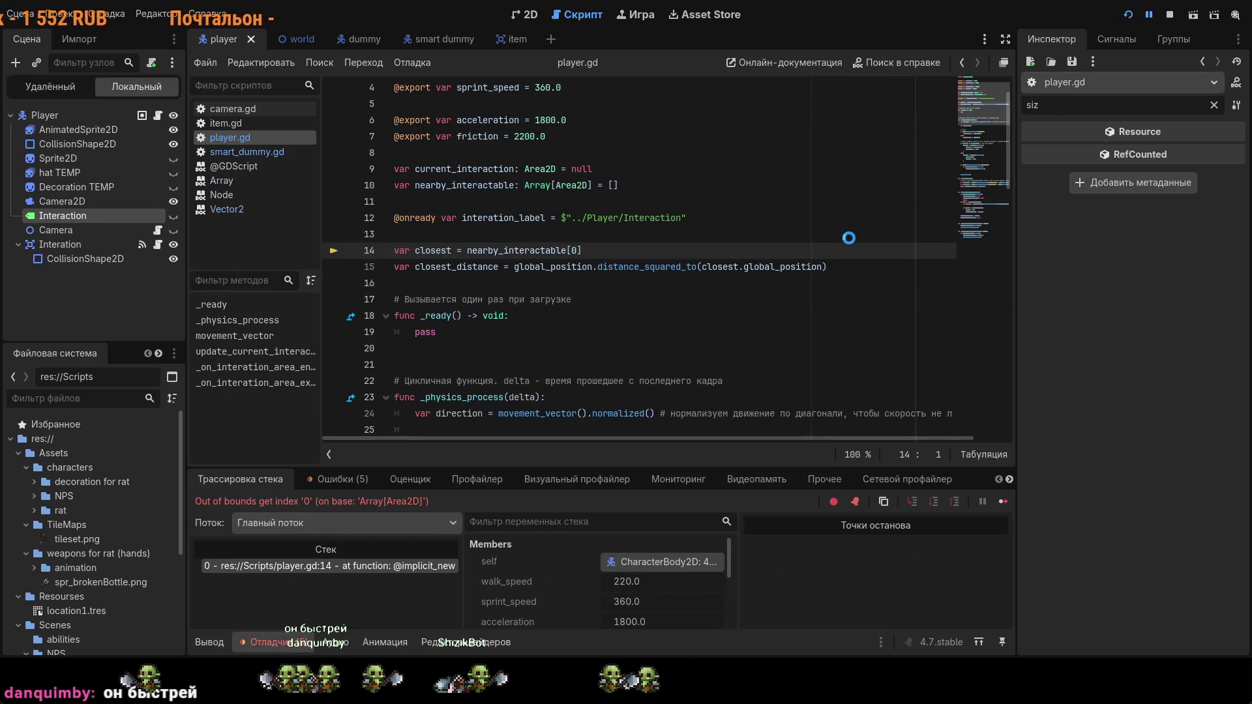
{"action": "key", "text": "F8"}
{"action": "left_click", "coordinate": [343, 479]}
{"action": "double_click", "coordinate": [604, 616]}
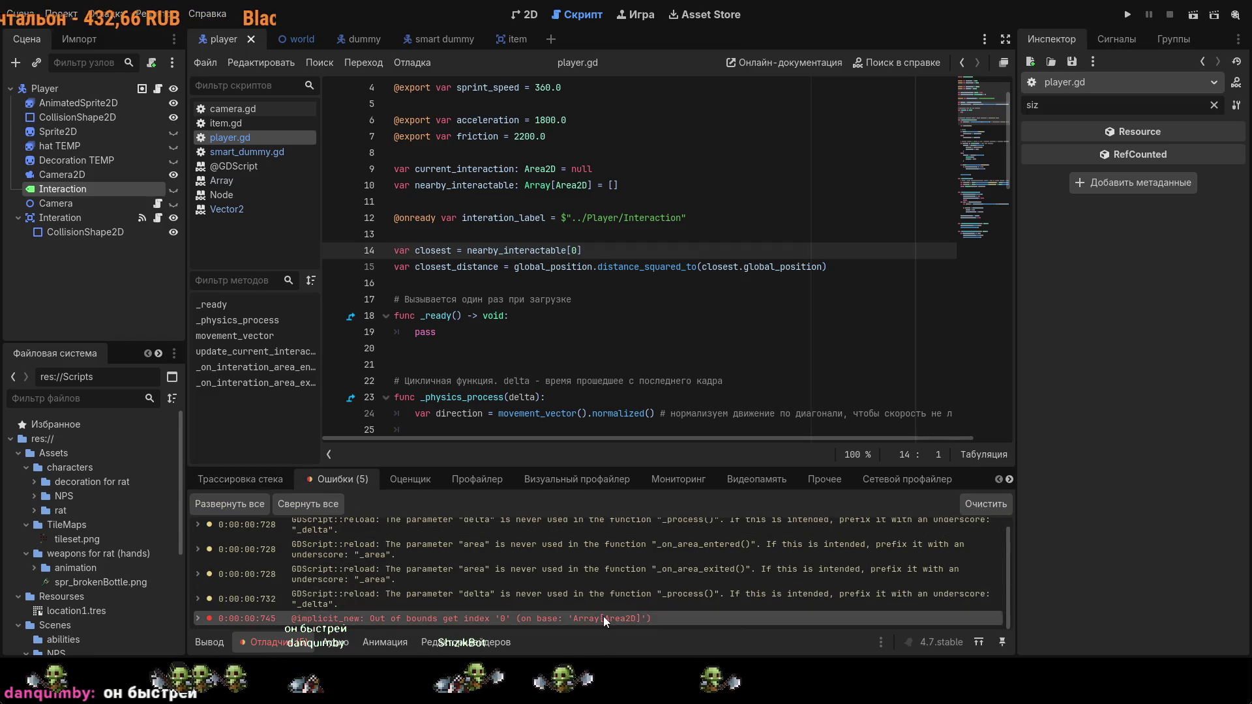
{"action": "scroll", "coordinate": [637, 280], "scroll_direction": "up", "scroll_amount": 1}
{"action": "left_click_drag", "start_coordinate": [582, 299], "coordinate": [472, 299]}
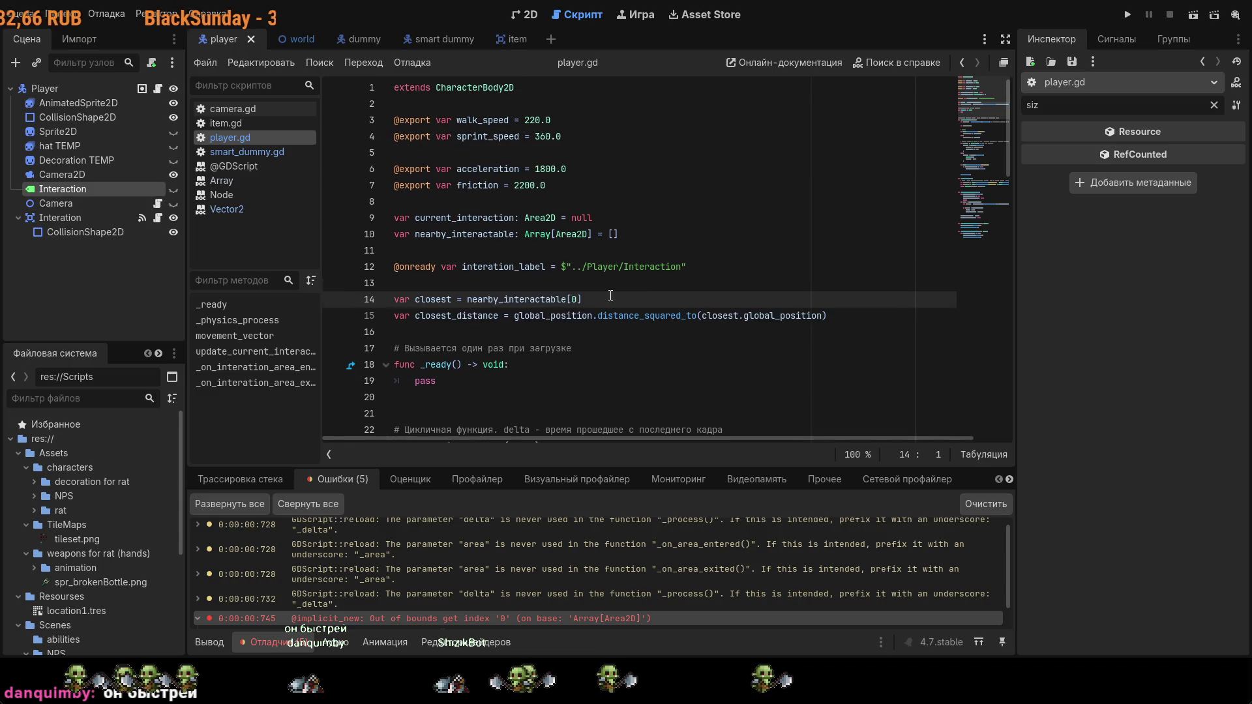
{"action": "left_click", "coordinate": [607, 315]}
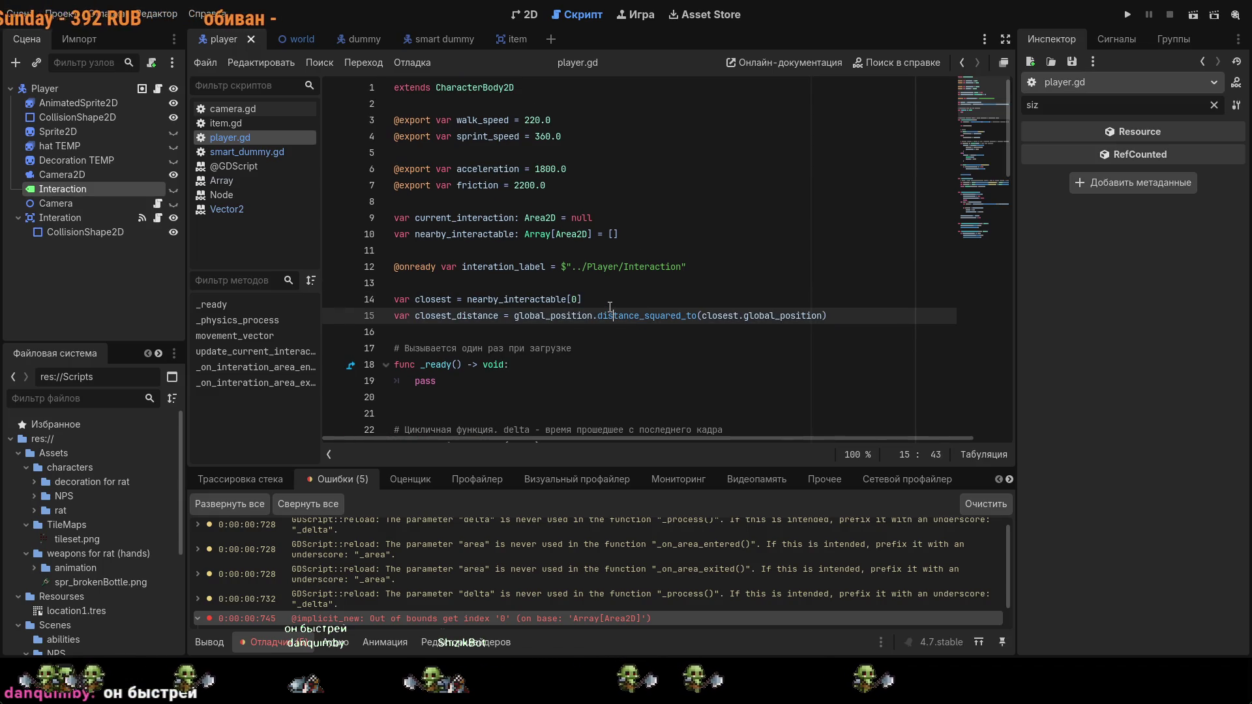
{"action": "left_click", "coordinate": [609, 306]}
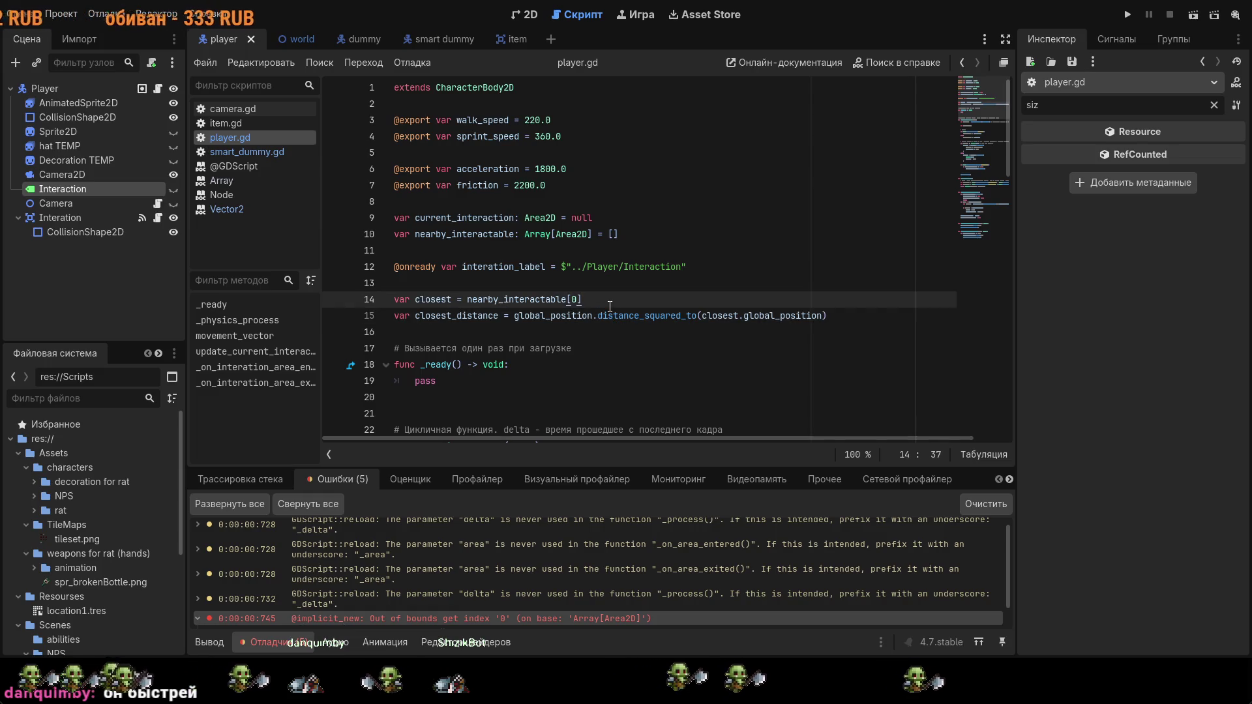
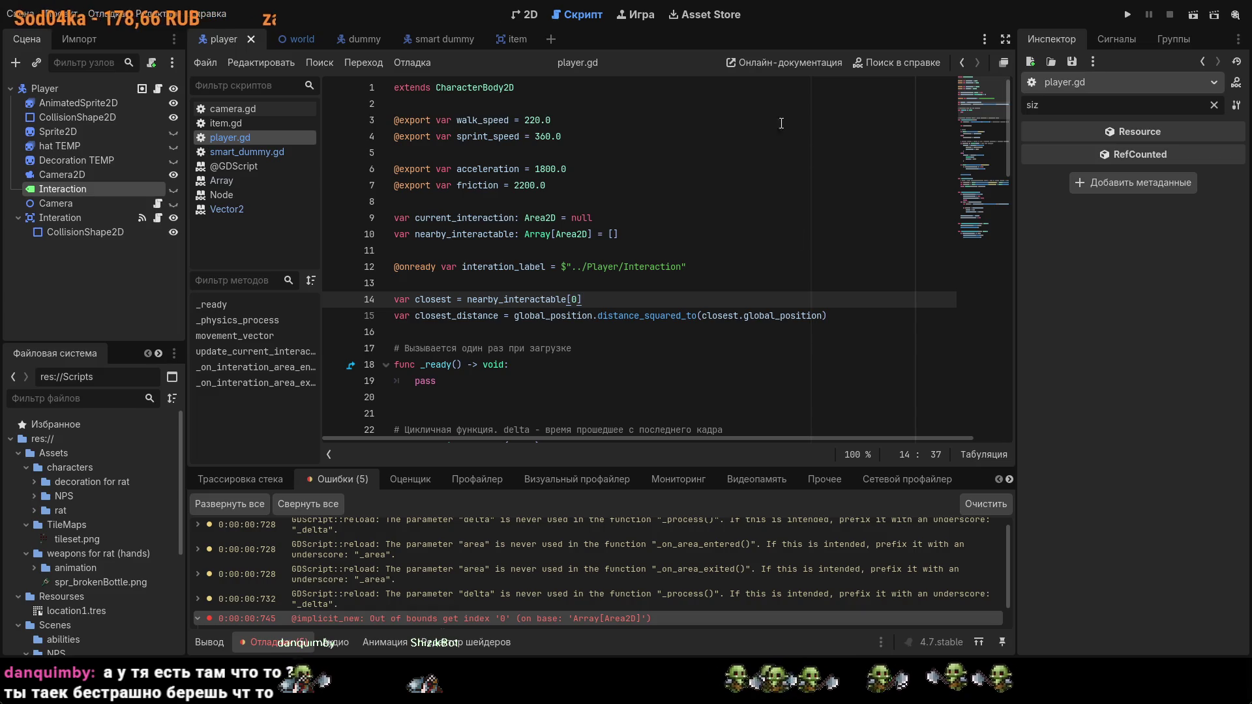
Step: Open the world test scene on the 2D canvas
{"action": "left_click", "coordinate": [521, 13]}
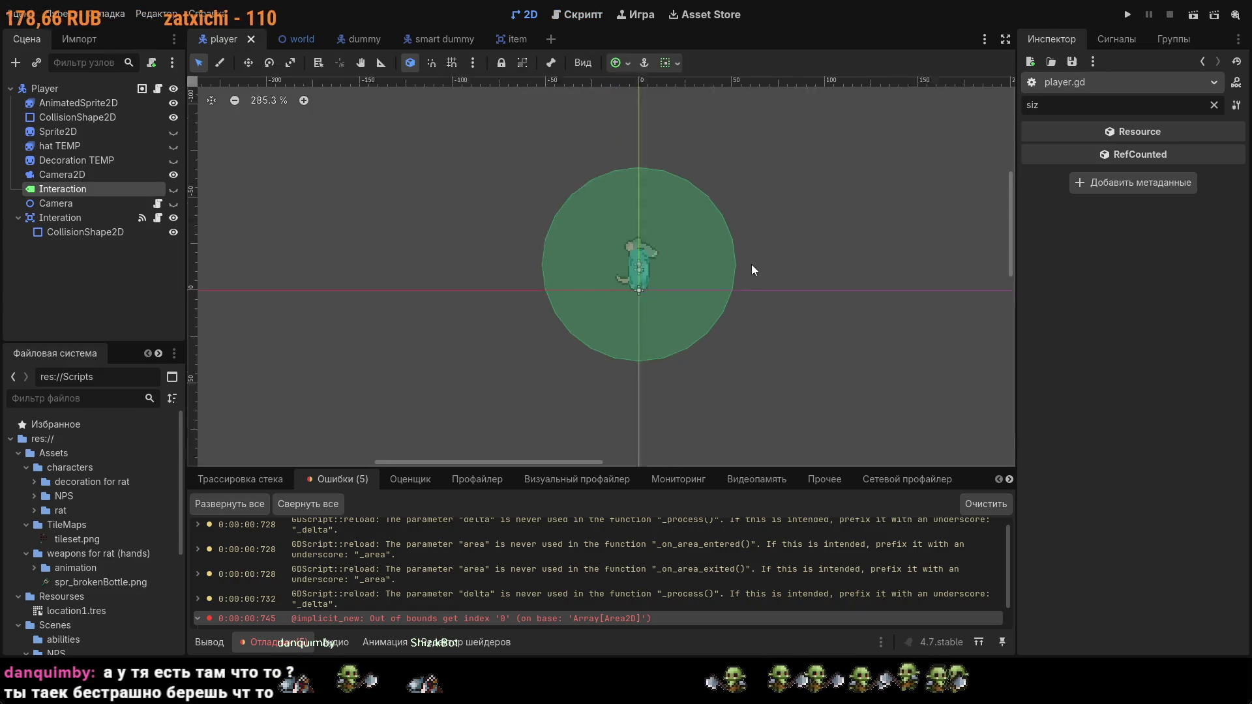
{"action": "left_click", "coordinate": [290, 39]}
{"action": "left_click", "coordinate": [521, 14]}
Step: Move the Player and its circle right and down, then run the game; it breaks at player.gd:14
{"action": "scroll", "coordinate": [606, 240], "scroll_direction": "down", "scroll_amount": 4}
{"action": "mouse_move", "coordinate": [554, 263]}
{"action": "left_mouse_down"}
{"action": "mouse_move", "coordinate": [595, 333]}
{"action": "mouse_move", "coordinate": [693, 305]}
{"action": "left_mouse_up"}
{"action": "left_click_drag", "start_coordinate": [533, 219], "coordinate": [714, 314]}
{"action": "left_click", "coordinate": [1129, 14]}
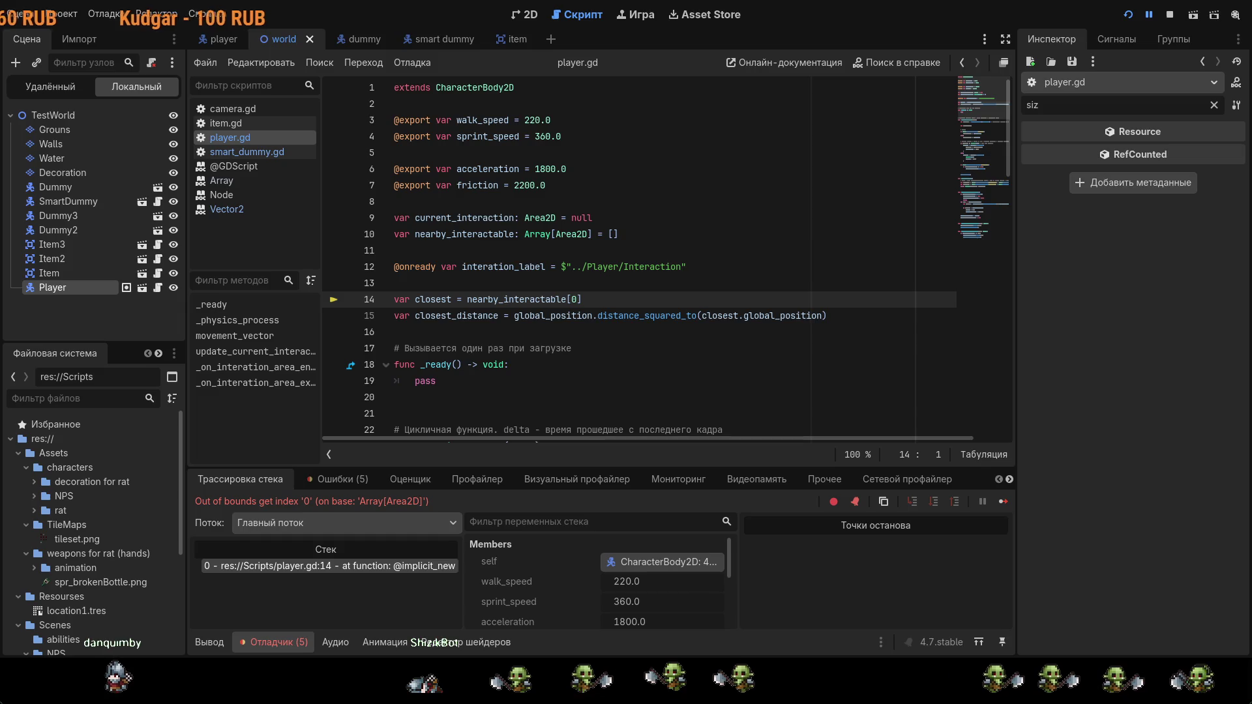
Step: Stop debugging and move the Player up toward the brick wall in the world view
{"action": "key", "text": "F8"}
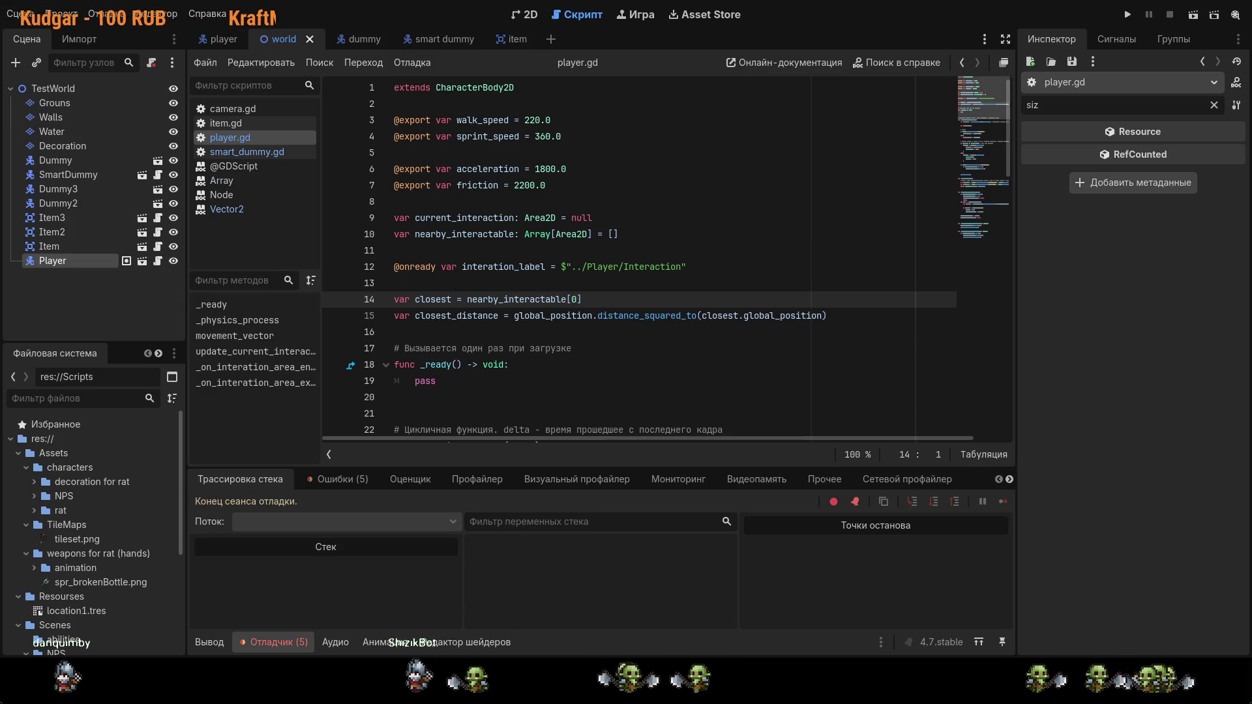
{"action": "left_click", "coordinate": [525, 14]}
{"action": "mouse_move", "coordinate": [662, 268]}
{"action": "left_mouse_down"}
{"action": "mouse_move", "coordinate": [471, 181]}
{"action": "mouse_move", "coordinate": [408, 176]}
{"action": "left_mouse_up"}
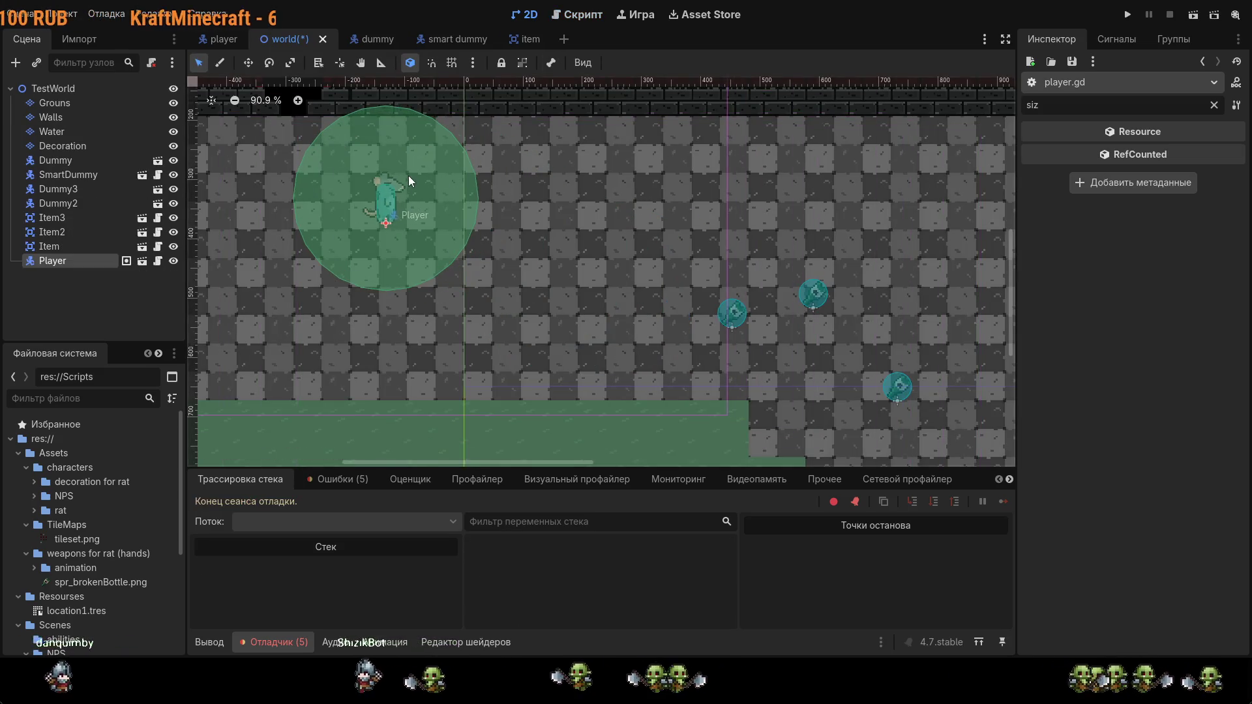
{"action": "scroll", "coordinate": [596, 260], "scroll_direction": "up", "scroll_amount": 3}
{"action": "scroll", "coordinate": [595, 261], "scroll_direction": "left", "scroll_amount": 3}
{"action": "mouse_move", "coordinate": [521, 284]}
{"action": "left_mouse_down"}
{"action": "mouse_move", "coordinate": [587, 274]}
{"action": "mouse_move", "coordinate": [582, 250]}
{"action": "left_mouse_up"}
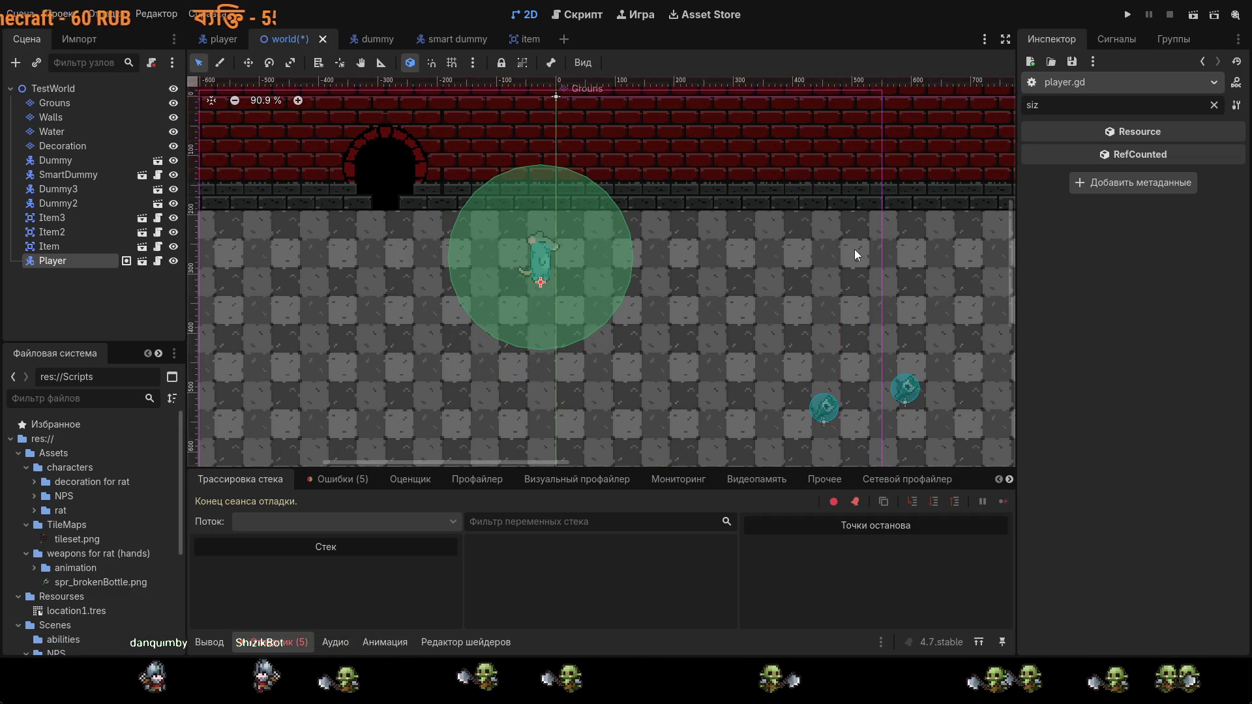
{"action": "scroll", "coordinate": [808, 332], "scroll_direction": "down", "scroll_amount": 3}
{"action": "mouse_move", "coordinate": [759, 219]}
{"action": "left_mouse_down"}
{"action": "mouse_move", "coordinate": [758, 201]}
{"action": "mouse_move", "coordinate": [733, 307]}
{"action": "left_mouse_up"}
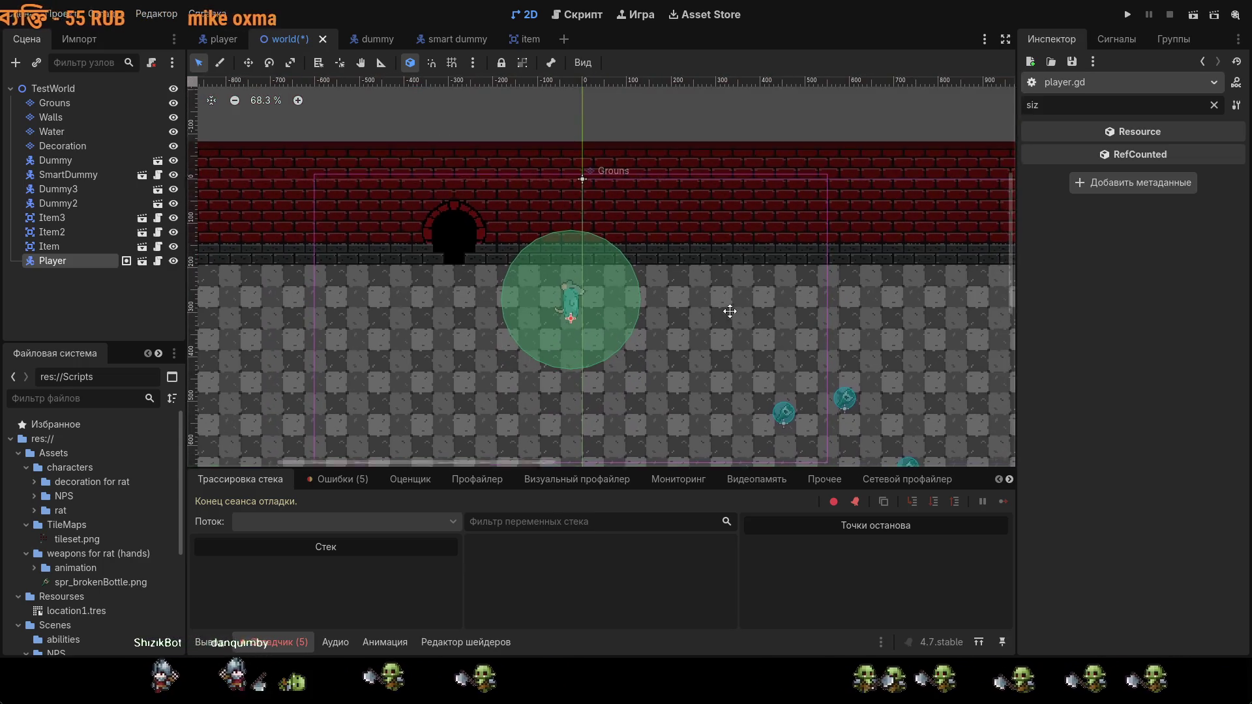
{"action": "left_click_drag", "start_coordinate": [585, 308], "coordinate": [583, 229]}
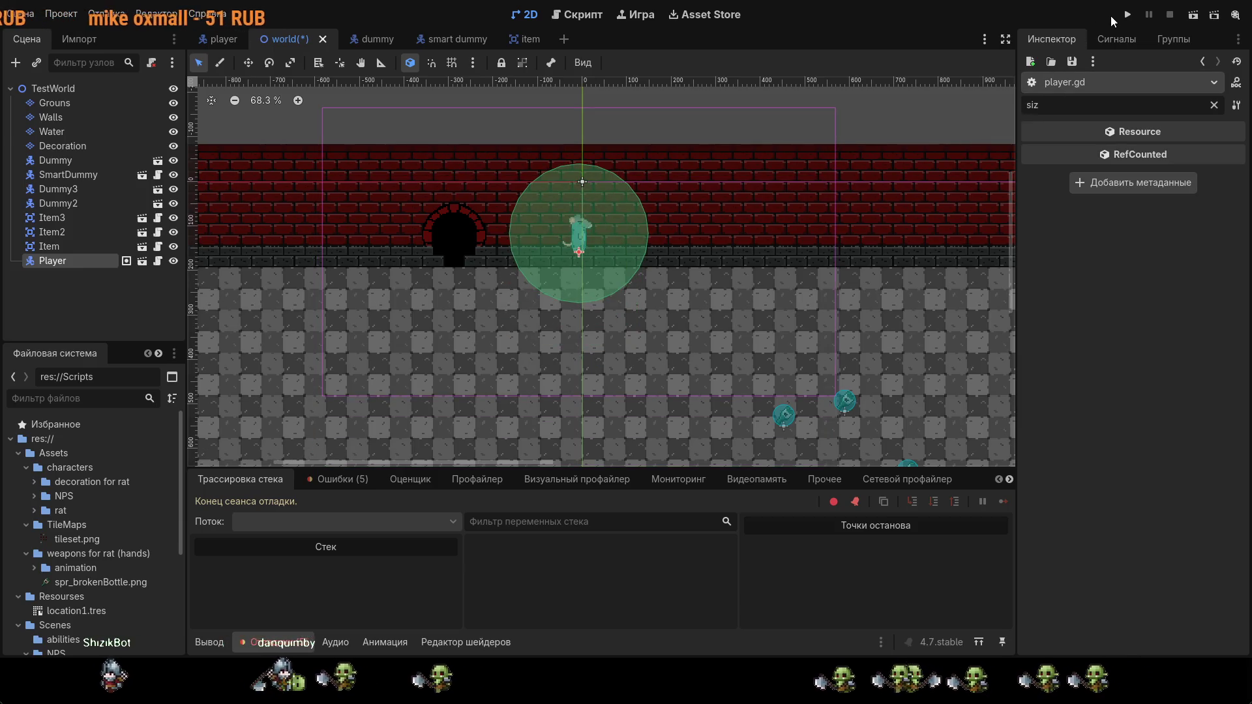
Step: Run the game again, then move the Player back down onto the floor
{"action": "key", "text": "F5"}
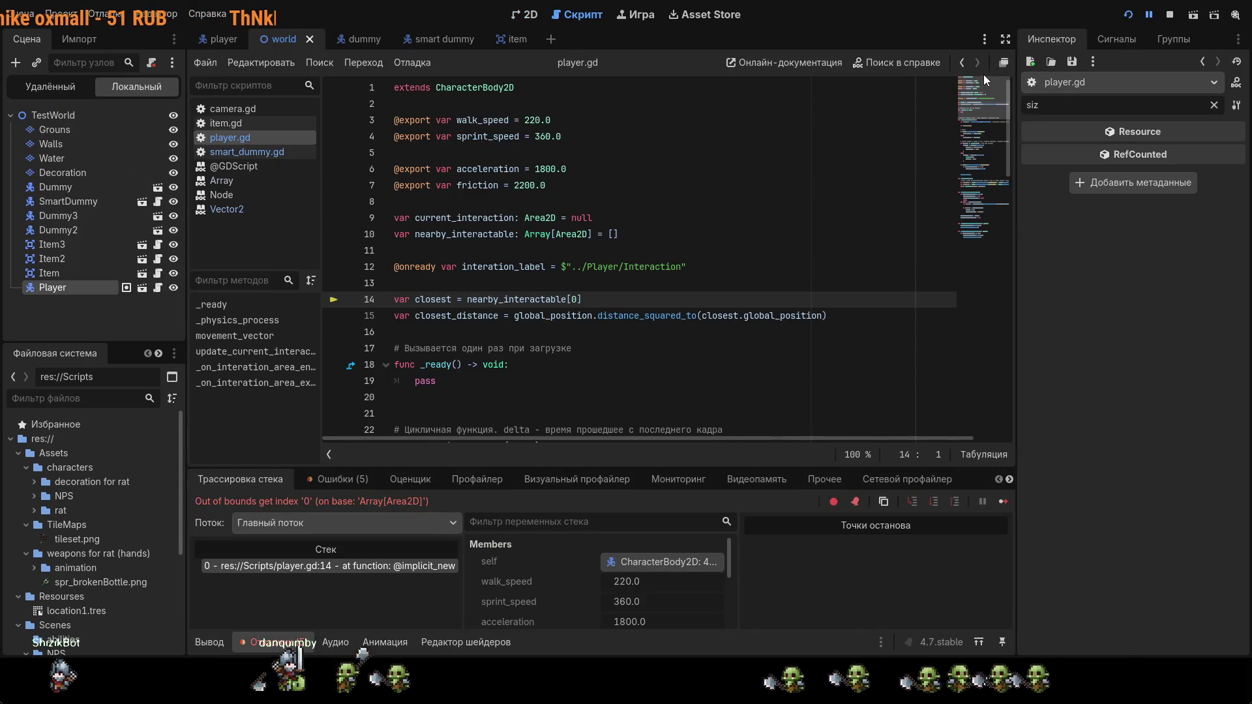
{"action": "left_click", "coordinate": [514, 16]}
{"action": "left_click_drag", "start_coordinate": [581, 234], "coordinate": [553, 298]}
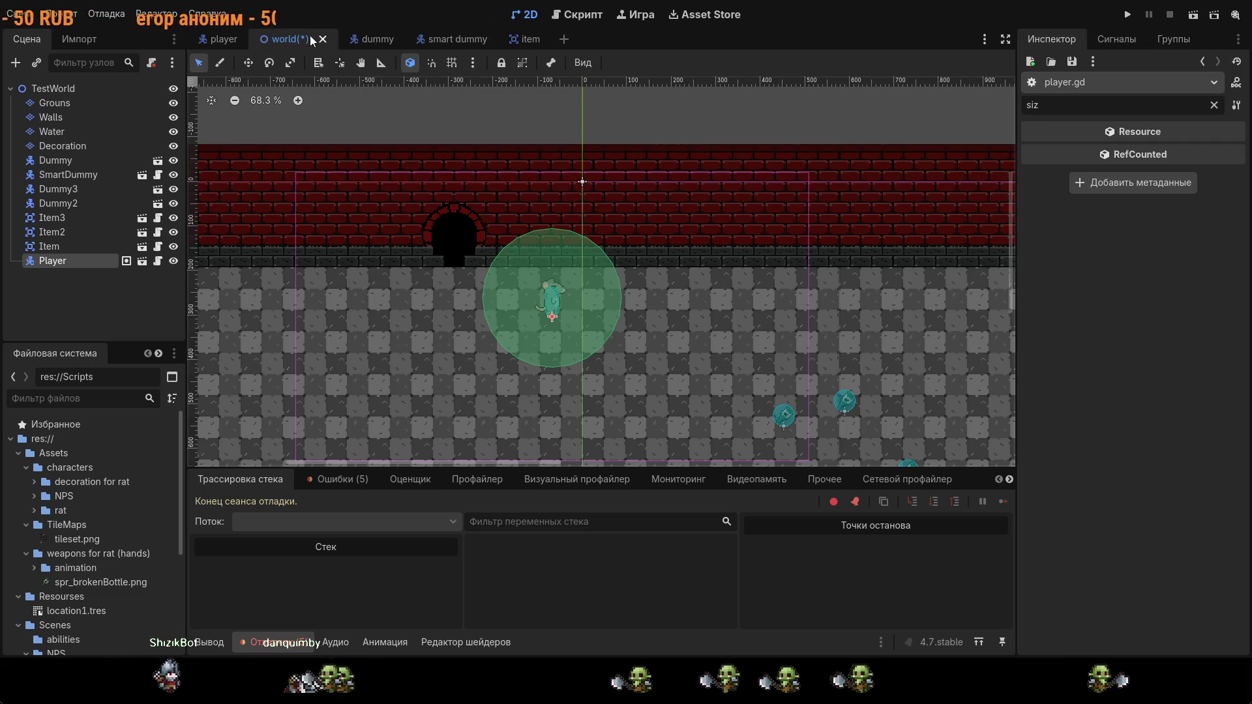
Step: Open player.gd and show the Errors list with the out-of-bounds index error
{"action": "left_click", "coordinate": [575, 22]}
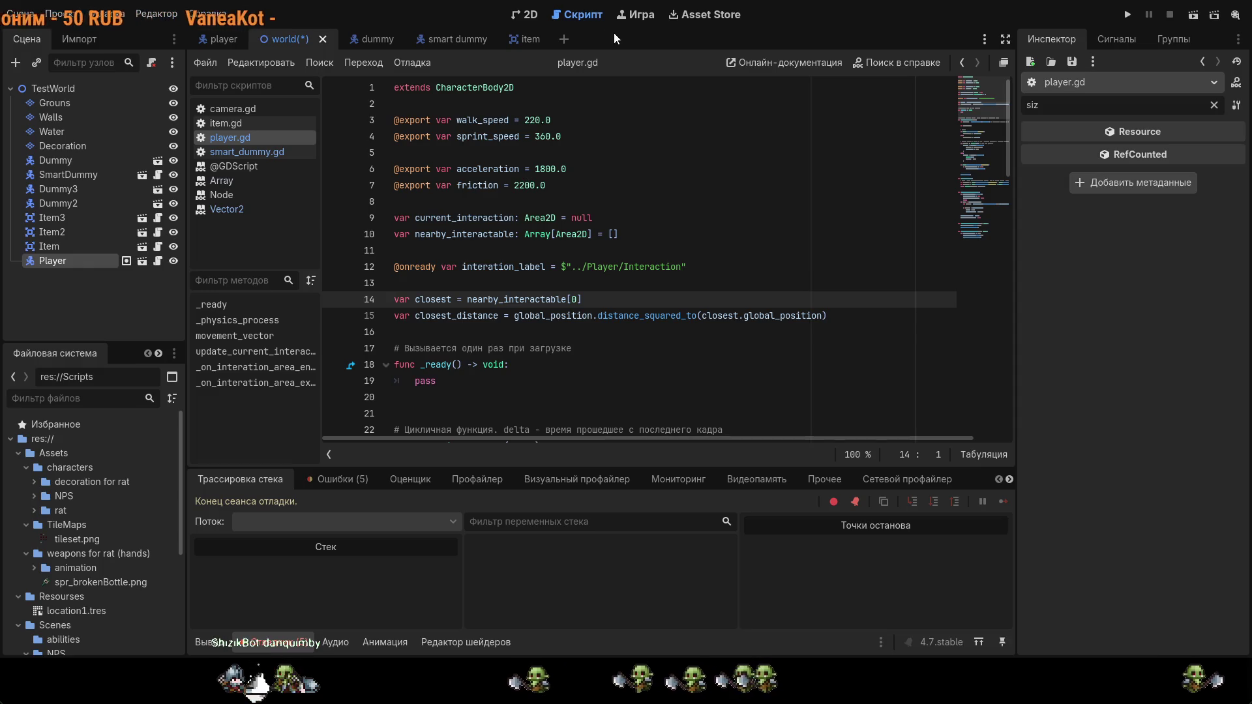
{"action": "left_click", "coordinate": [333, 480]}
{"action": "scroll", "coordinate": [500, 522], "scroll_direction": "down", "scroll_amount": 1}
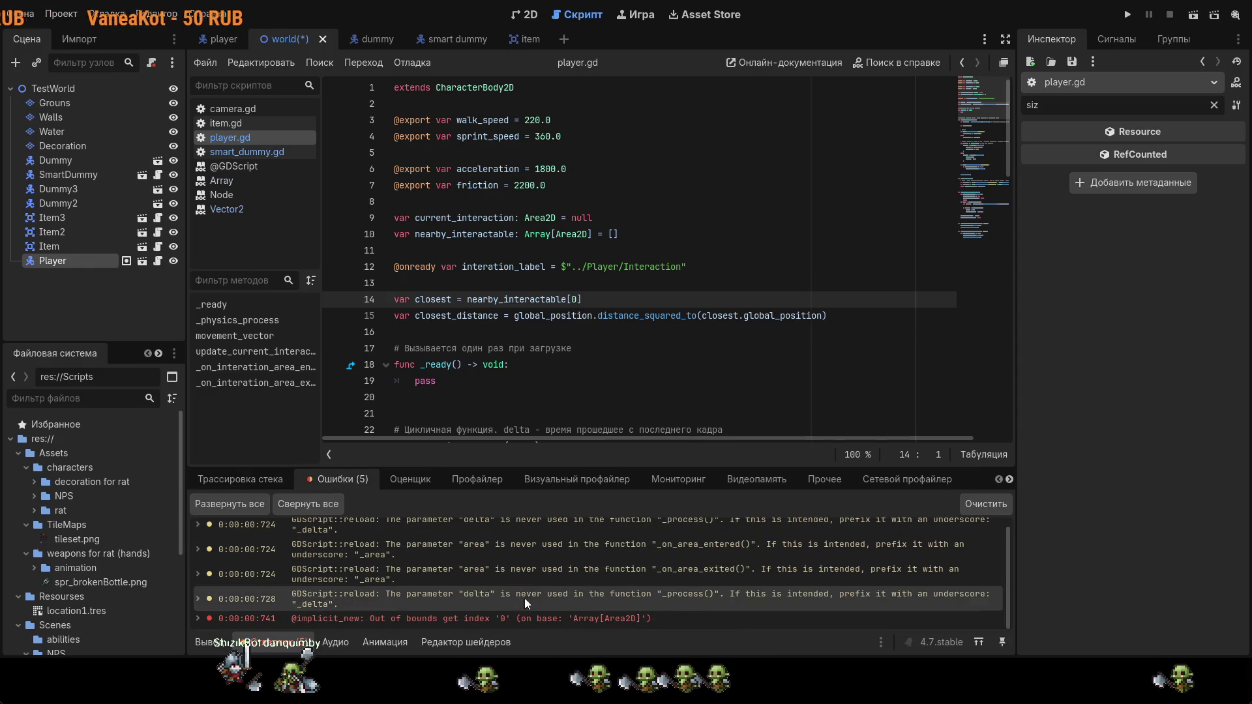
{"action": "left_click", "coordinate": [535, 620]}
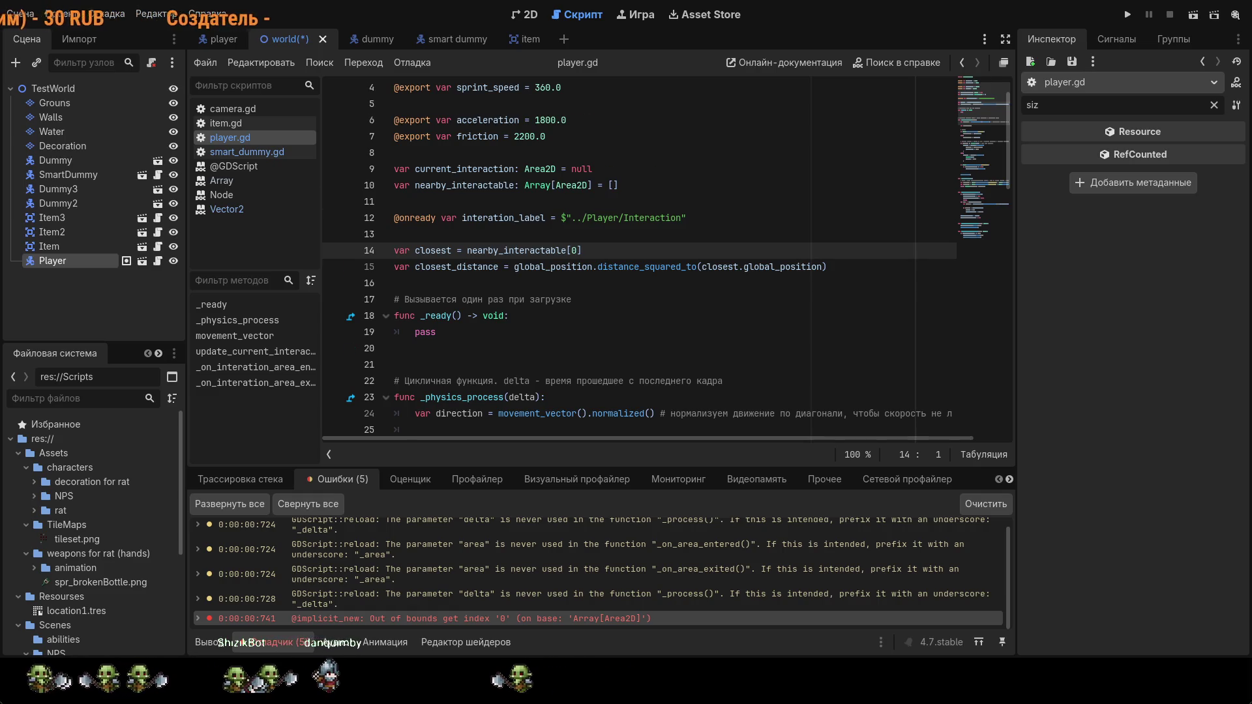
{"action": "scroll", "coordinate": [576, 296], "scroll_direction": "down", "scroll_amount": 7}
{"action": "left_click", "coordinate": [575, 298]}
{"action": "scroll", "coordinate": [576, 296], "scroll_direction": "down", "scroll_amount": 5}
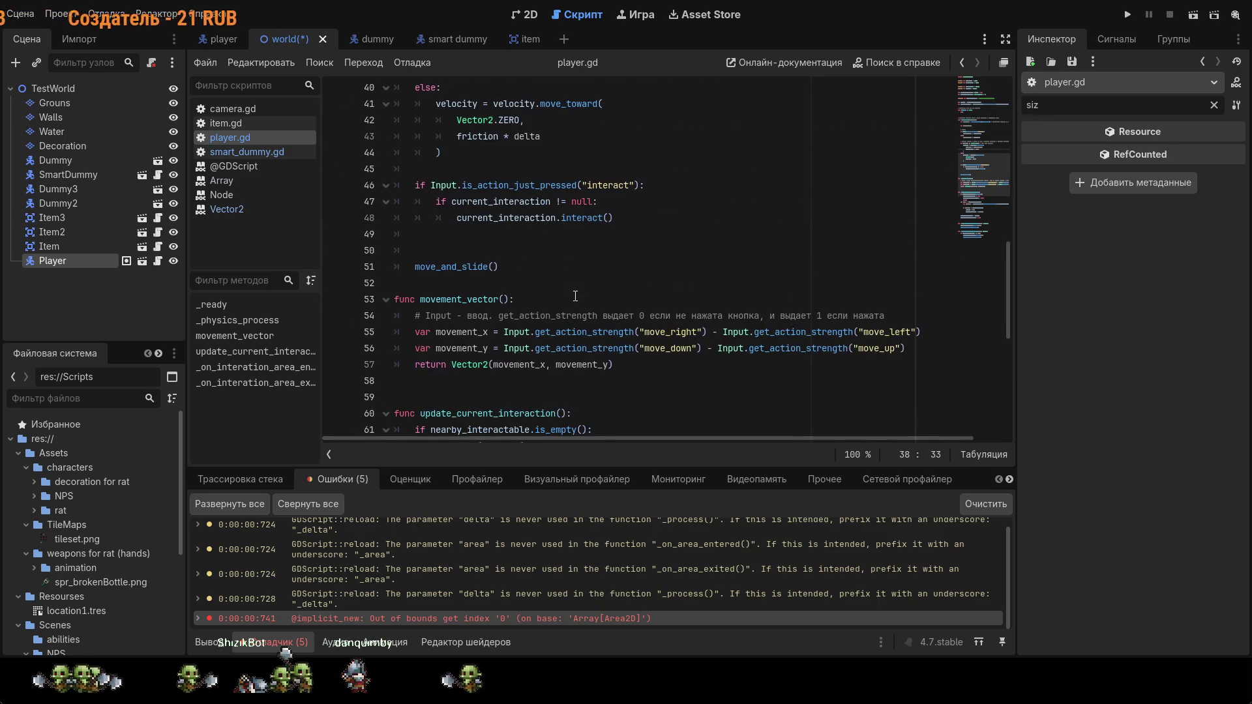
{"action": "scroll", "coordinate": [575, 296], "scroll_direction": "down", "scroll_amount": 6}
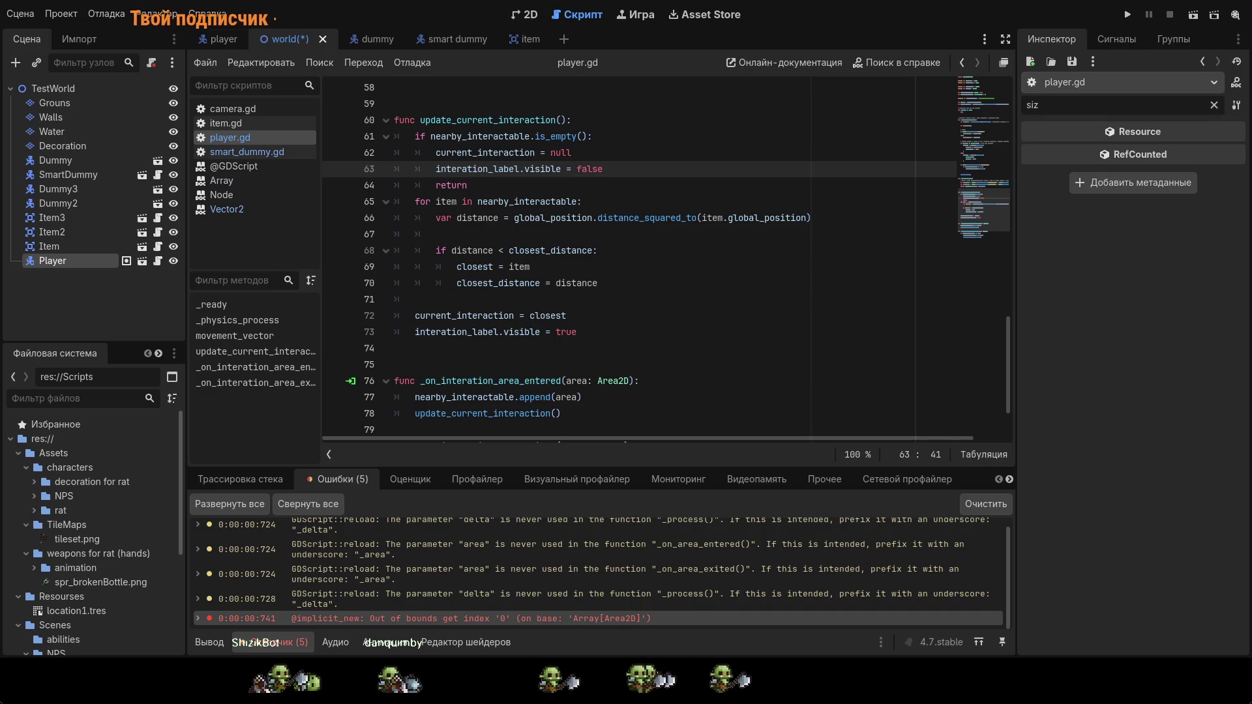
{"action": "scroll", "coordinate": [653, 260], "scroll_direction": "up", "scroll_amount": 1}
{"action": "scroll", "coordinate": [652, 261], "scroll_direction": "up", "scroll_amount": 1}
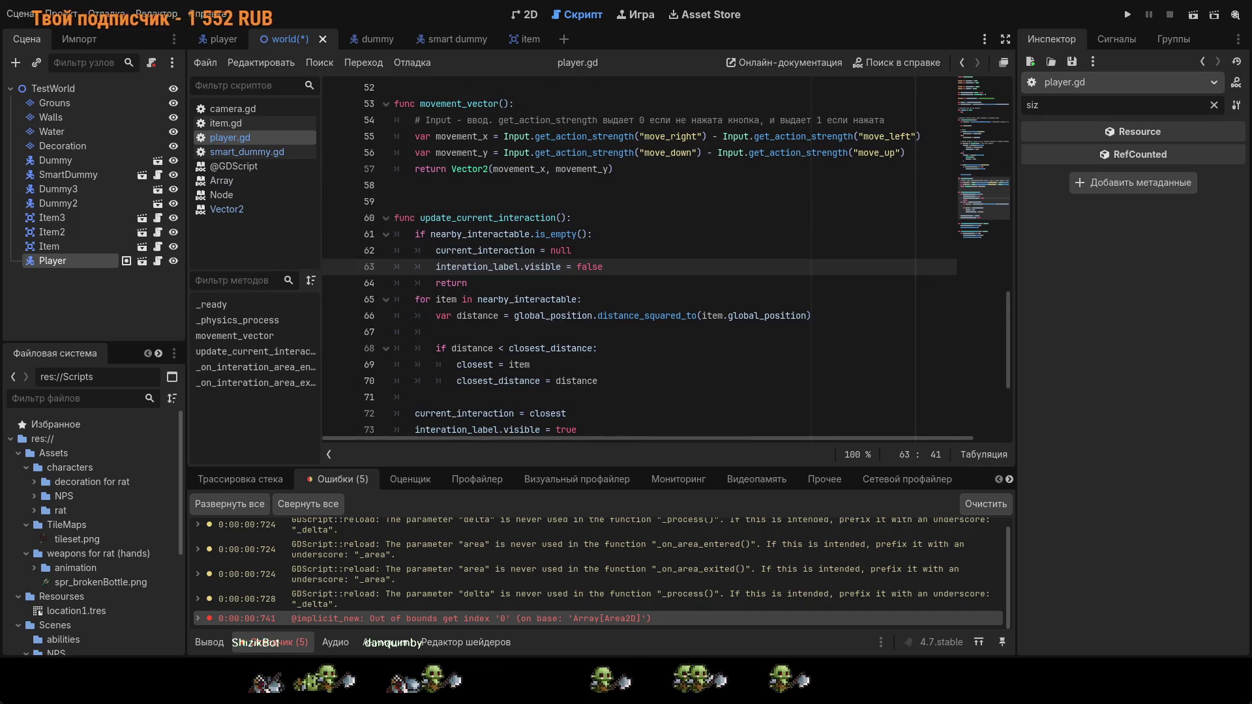
{"action": "scroll", "coordinate": [652, 260], "scroll_direction": "down", "scroll_amount": 2}
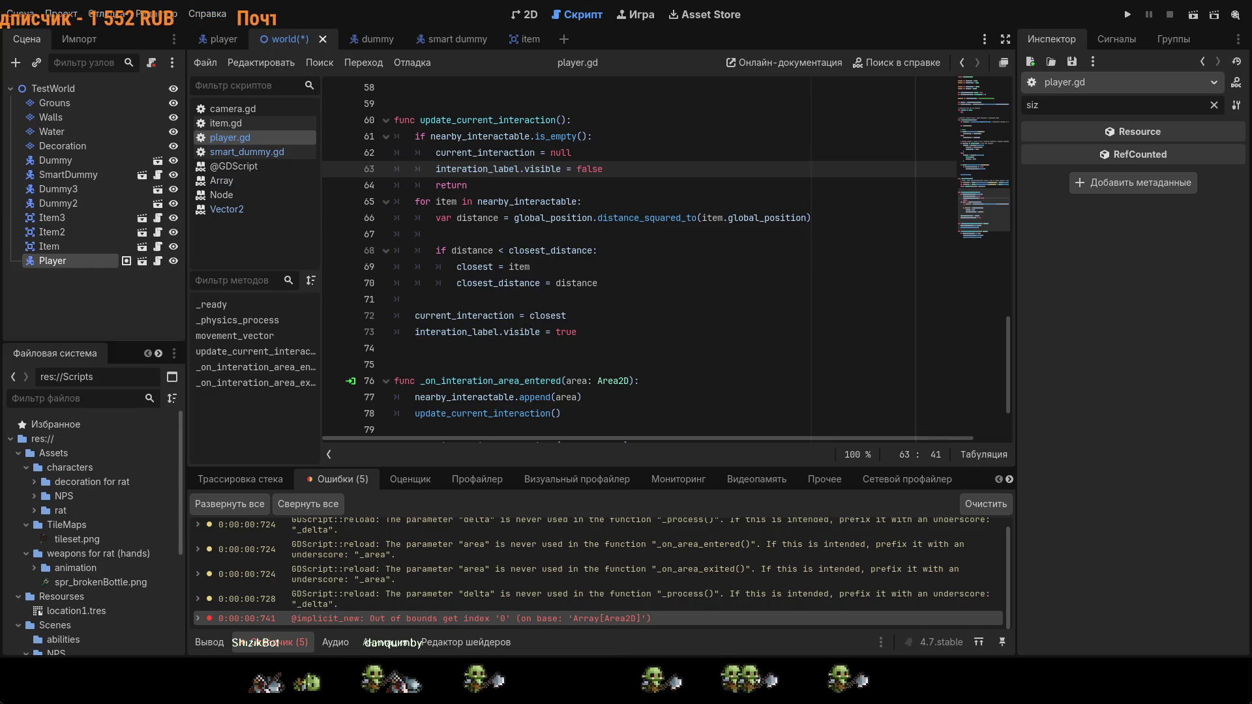
{"action": "left_click", "coordinate": [735, 305]}
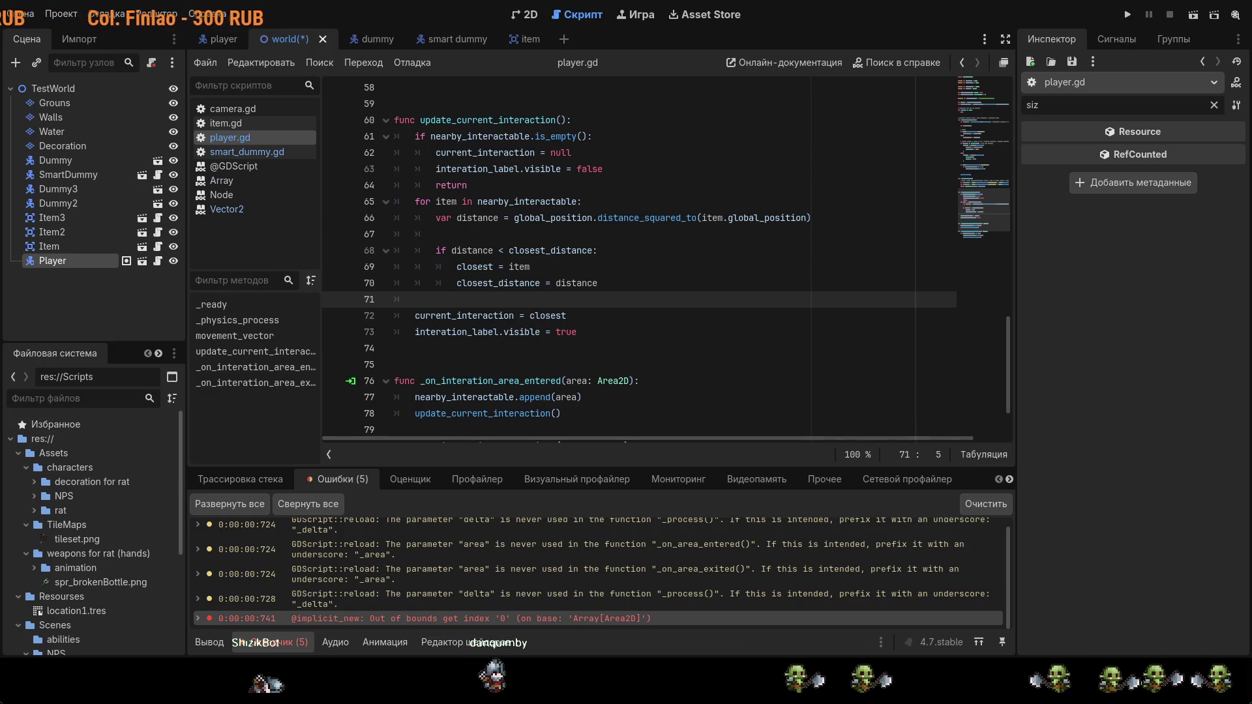
{"action": "scroll", "coordinate": [579, 295], "scroll_direction": "up", "scroll_amount": 14}
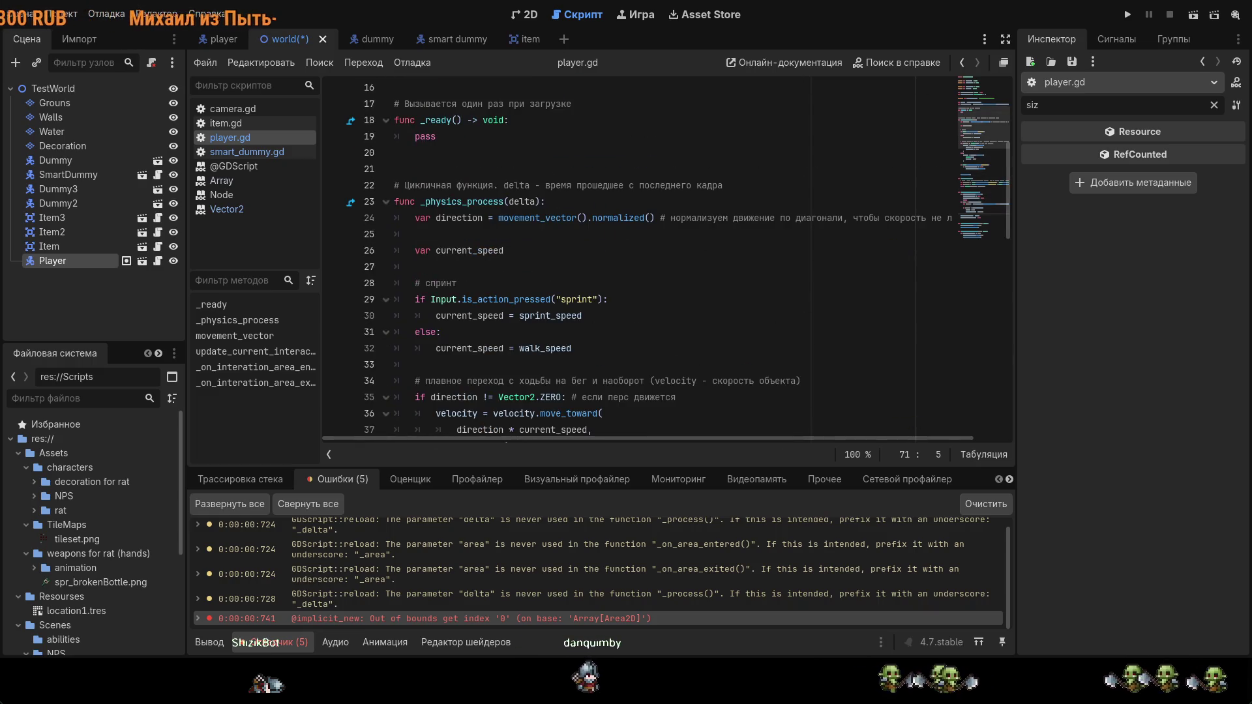
{"action": "scroll", "coordinate": [673, 264], "scroll_direction": "up", "scroll_amount": 4}
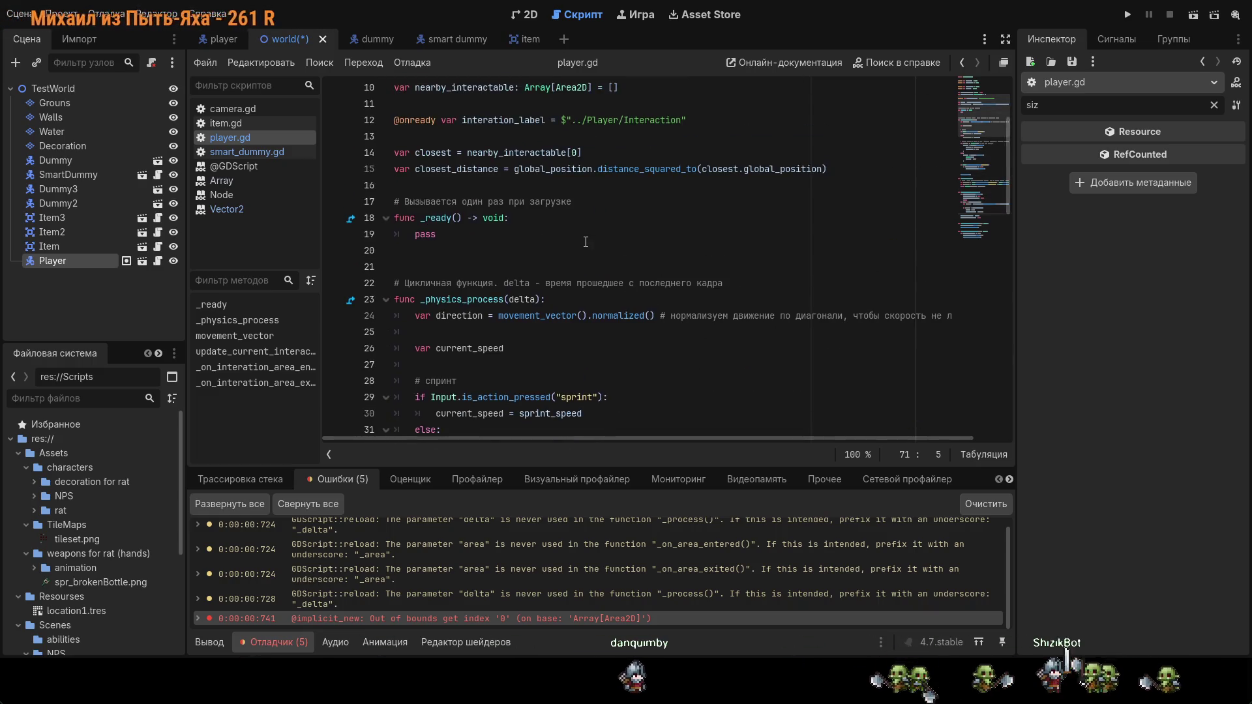
Step: Remove the closest and closest_distance declarations from the top of player.gd
{"action": "left_click_drag", "start_coordinate": [844, 271], "coordinate": [368, 244]}
{"action": "key", "text": "ctrl+c"}
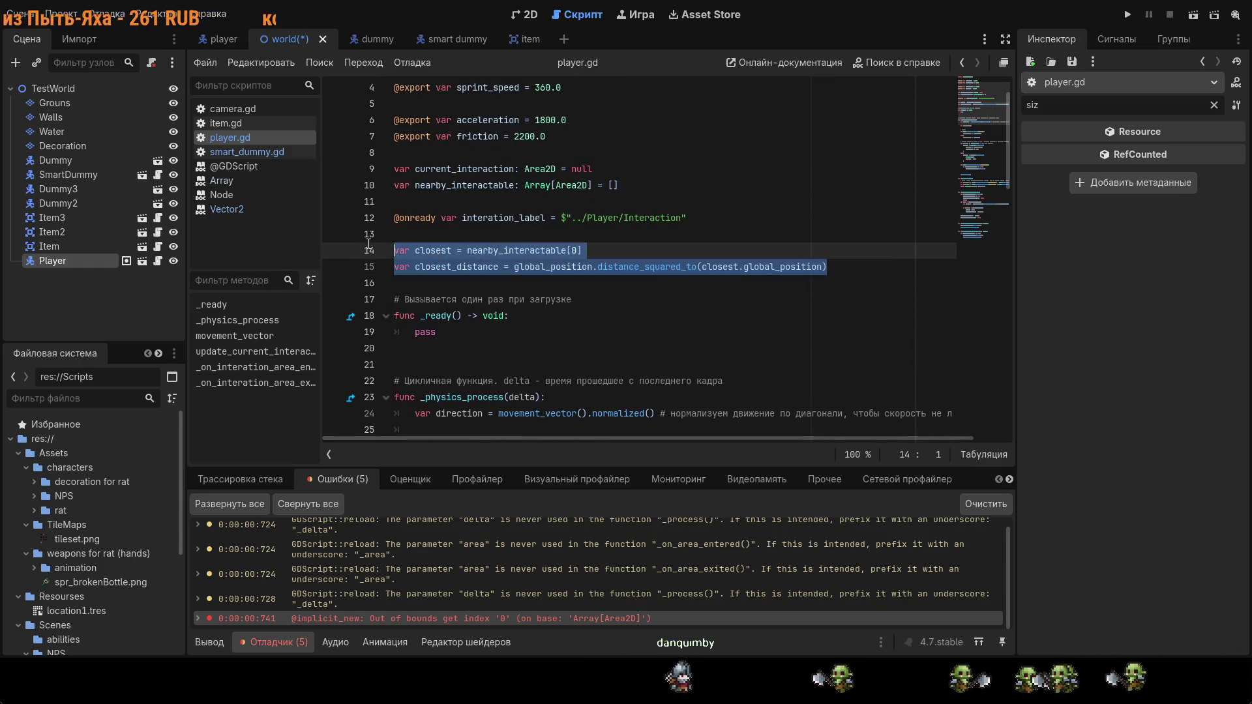
{"action": "scroll", "coordinate": [630, 198], "scroll_direction": "down", "scroll_amount": 3}
{"action": "scroll", "coordinate": [544, 229], "scroll_direction": "up", "scroll_amount": 2}
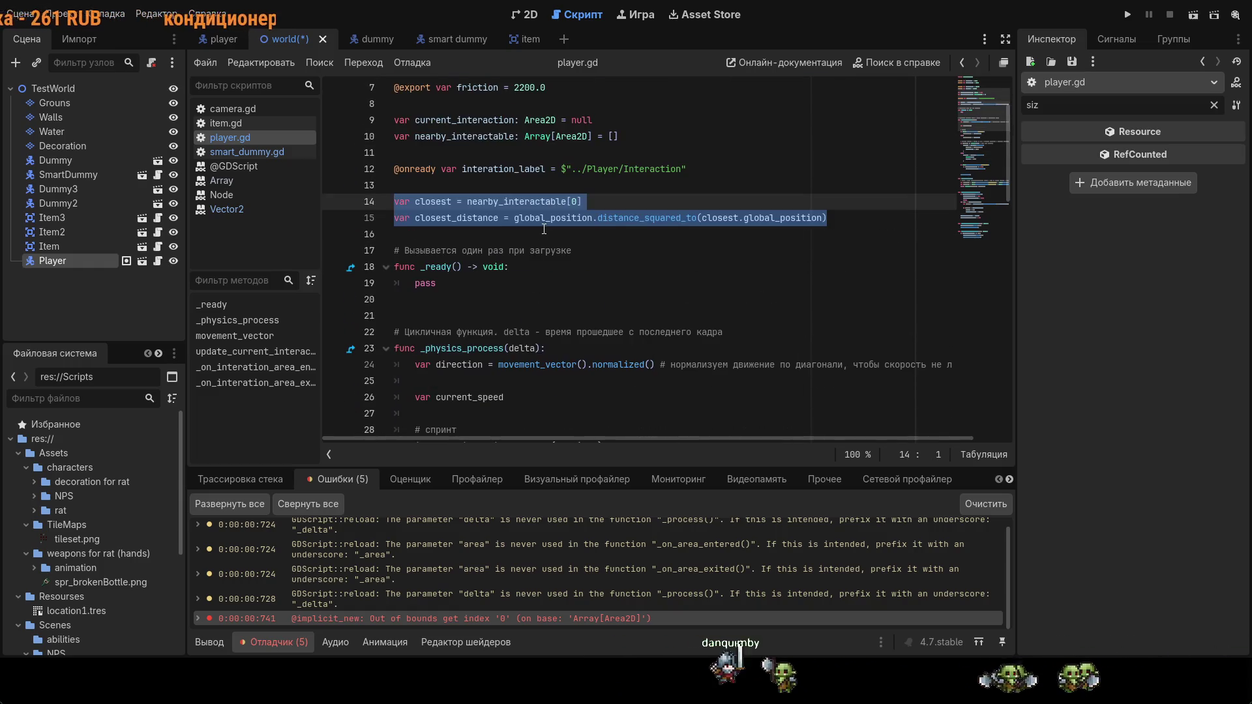
{"action": "key", "text": "Delete"}
{"action": "key", "text": "BackSpace"}
{"action": "key", "text": "BackSpace"}
Step: Paste both declarations after the early return in update_current_interaction and fix their indentation
{"action": "scroll", "coordinate": [603, 222], "scroll_direction": "down", "scroll_amount": 10}
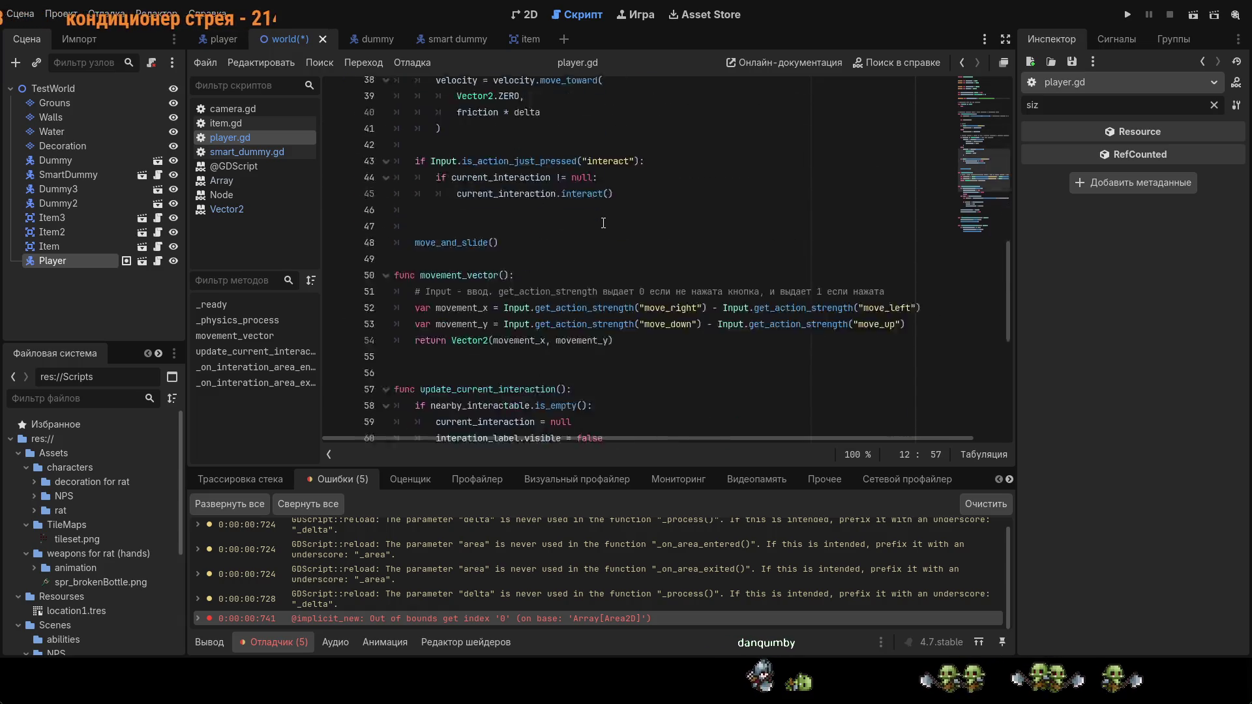
{"action": "scroll", "coordinate": [603, 221], "scroll_direction": "down", "scroll_amount": 7}
{"action": "scroll", "coordinate": [603, 221], "scroll_direction": "up", "scroll_amount": 1}
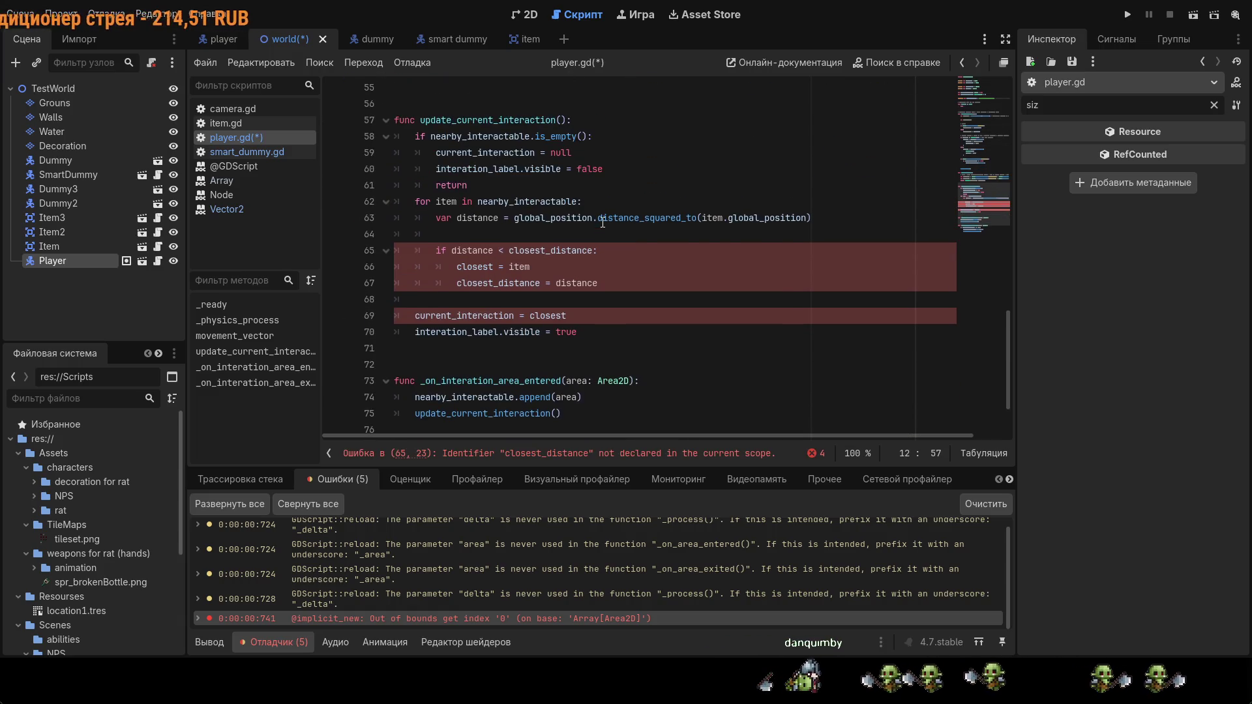
{"action": "left_click", "coordinate": [529, 187]}
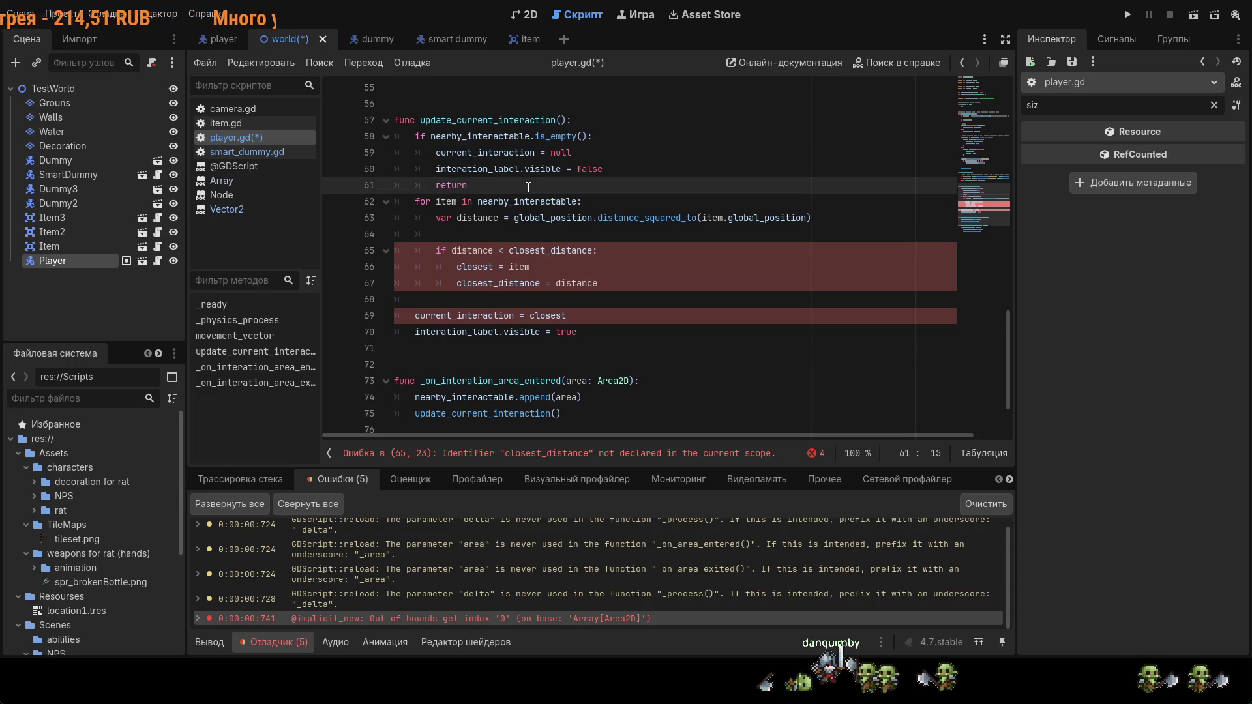
{"action": "key", "text": "Return"}
{"action": "key", "text": "Return"}
{"action": "key", "text": "ctrl+v"}
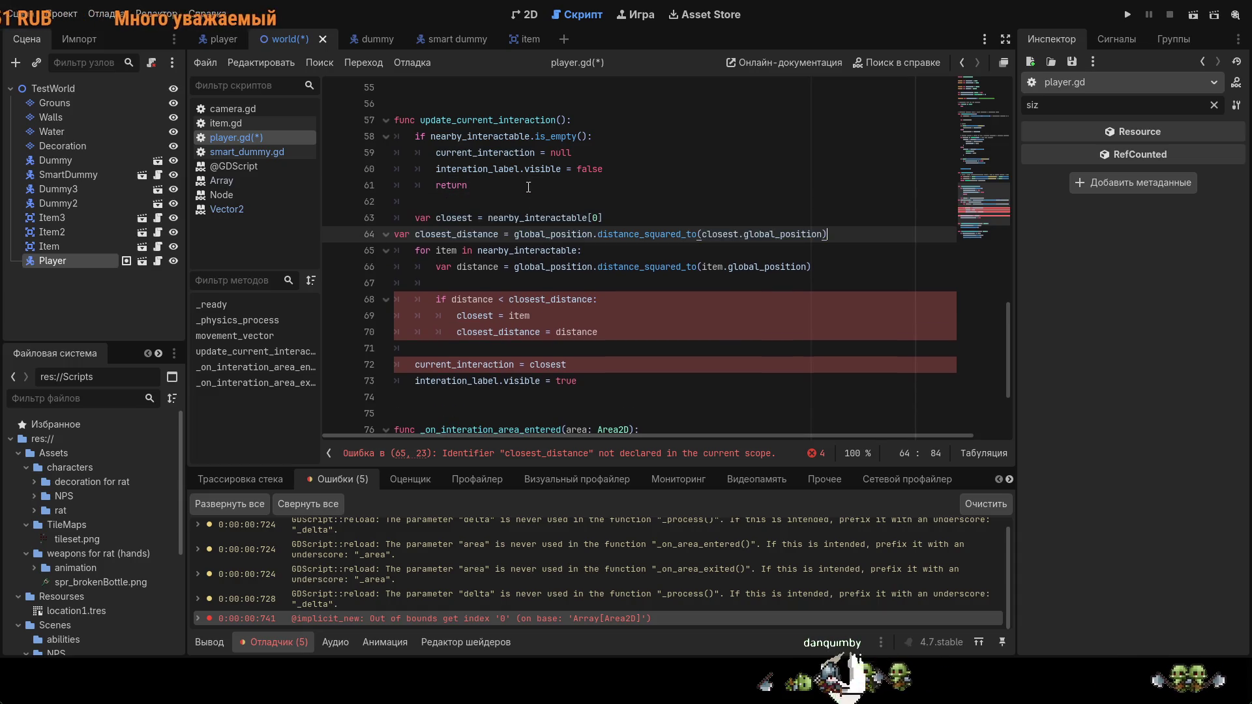
{"action": "key", "text": "Return"}
{"action": "key", "text": "Up"}
{"action": "key", "text": "Home"}
{"action": "key", "text": "Tab"}
{"action": "key", "text": "Down"}
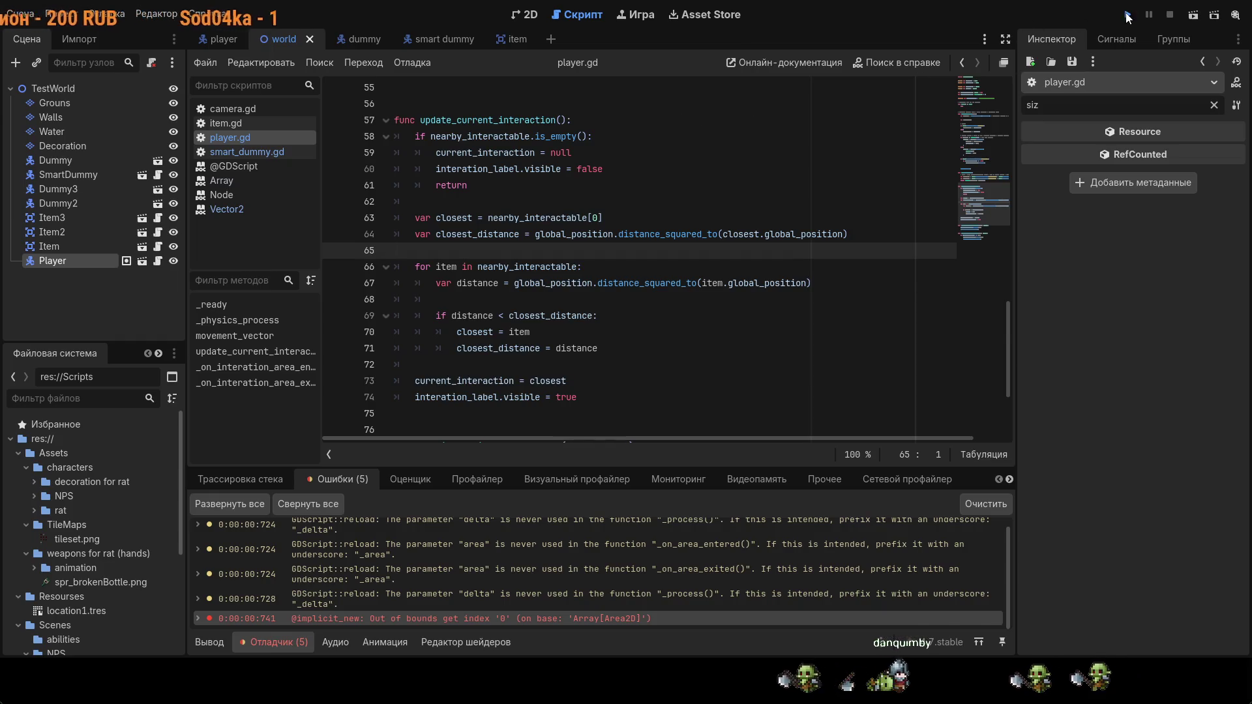
Step: Run the game with the relocated declarations, restart it, then stop the session
{"action": "left_click", "coordinate": [1128, 15]}
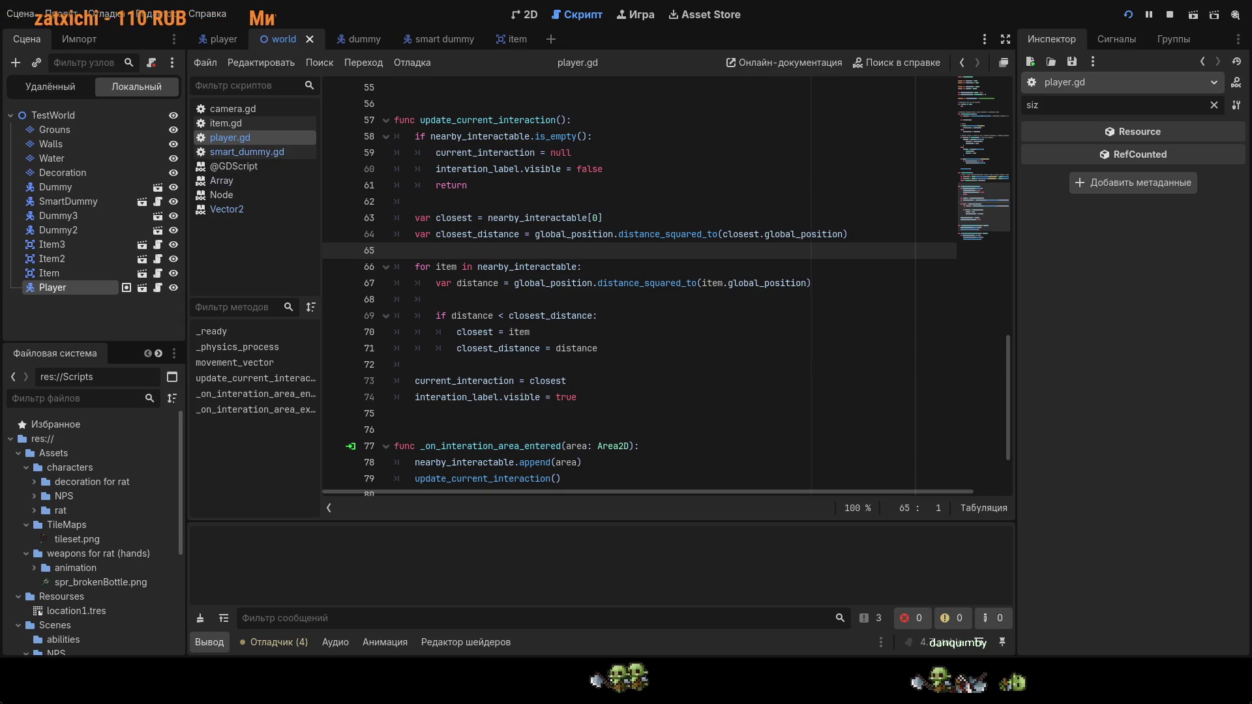
{"action": "left_click", "coordinate": [1128, 15]}
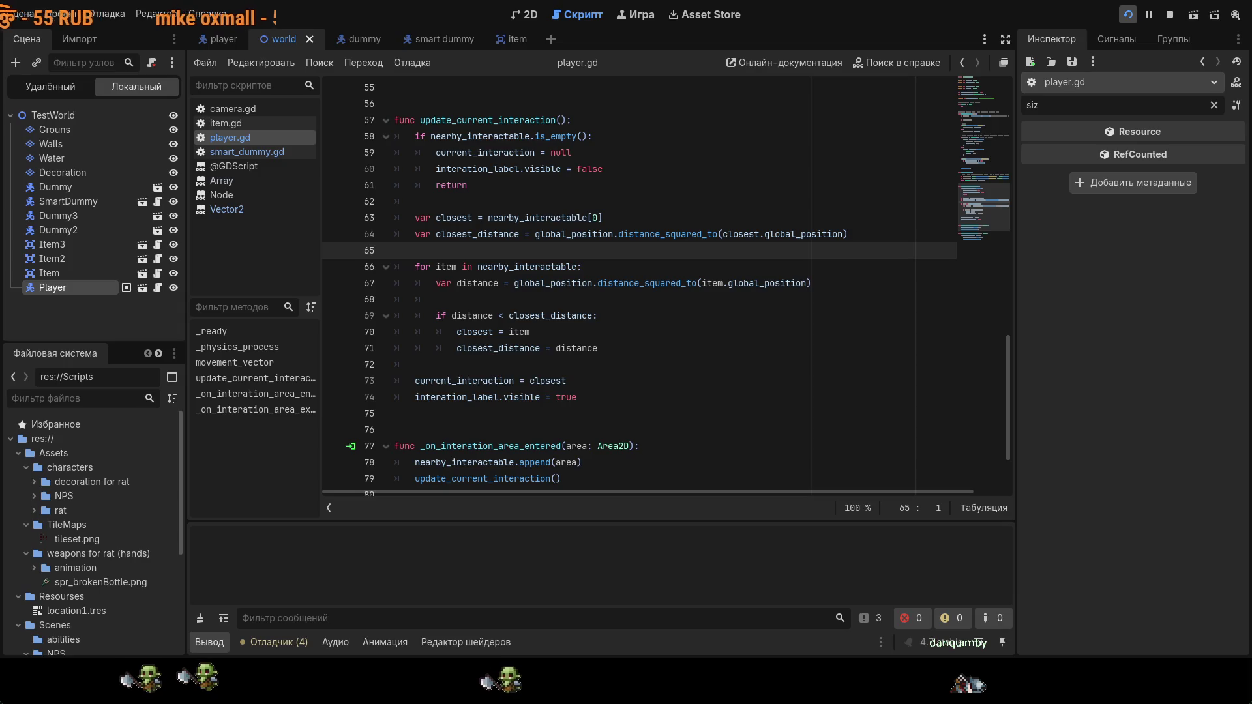
{"action": "key", "text": "F5"}
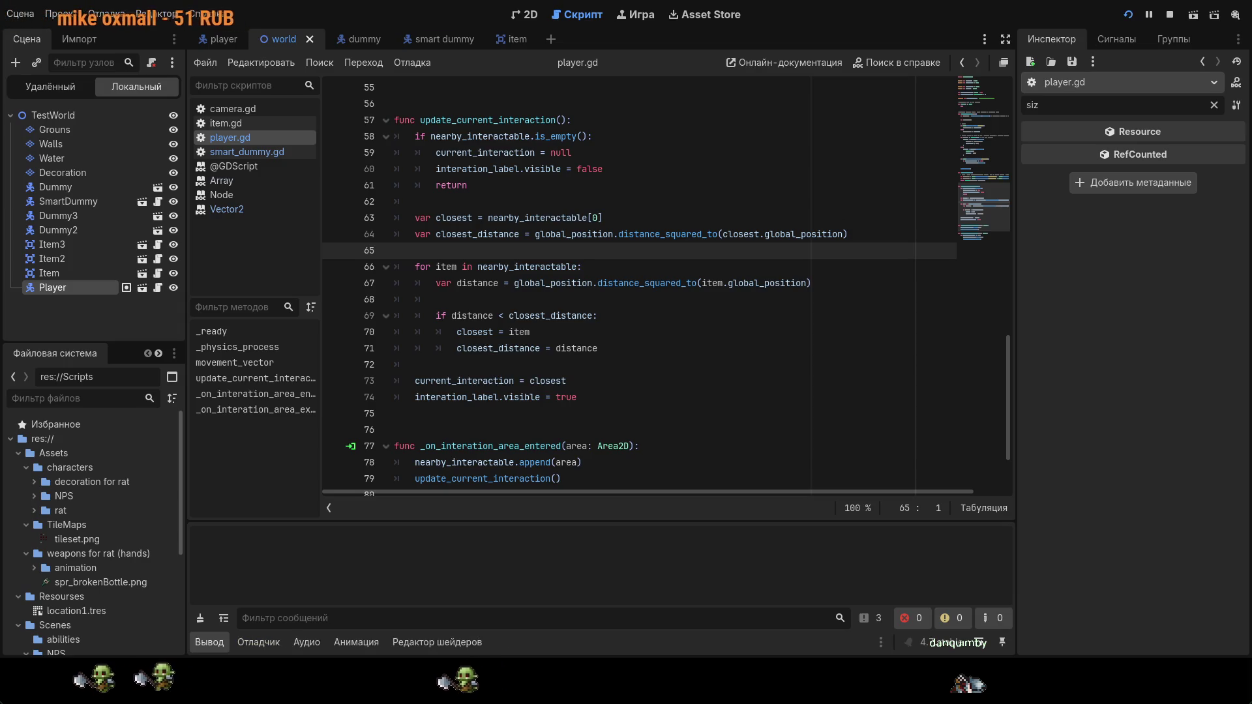
{"action": "key", "text": "F8"}
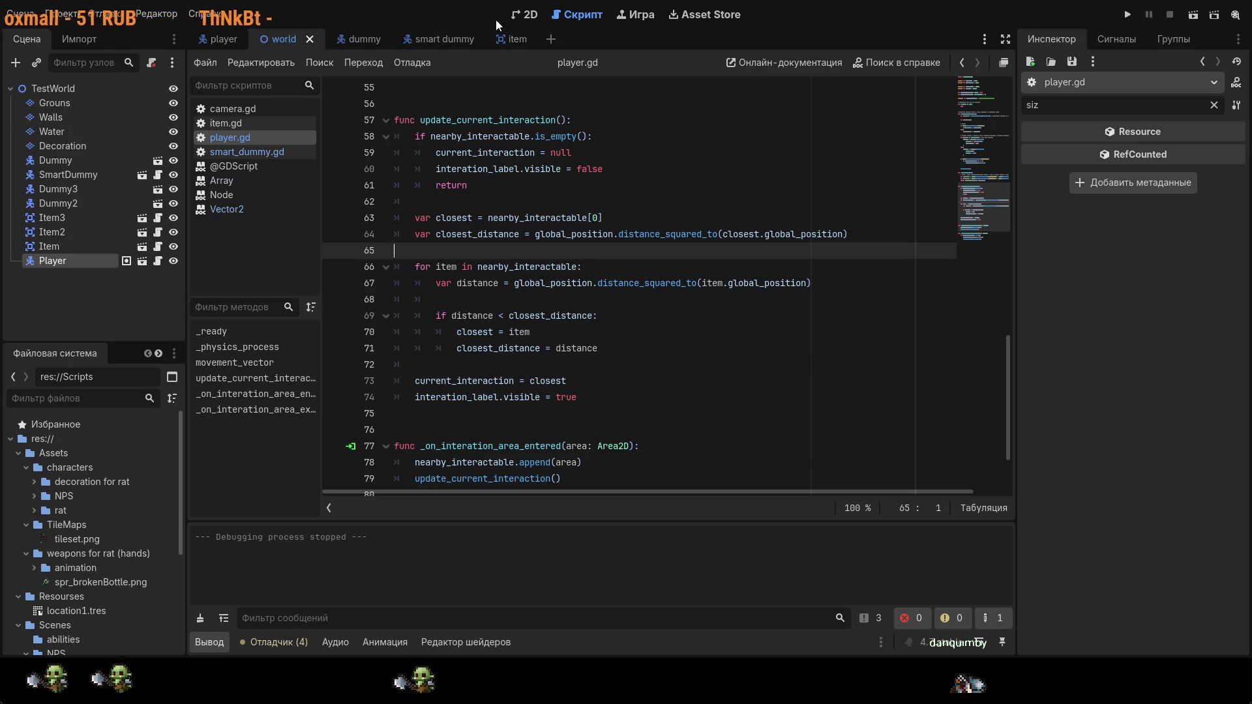
Step: Move the Player up onto the brick wall, test-run the game and stop it
{"action": "left_click", "coordinate": [524, 14]}
{"action": "left_click_drag", "start_coordinate": [558, 306], "coordinate": [564, 213]}
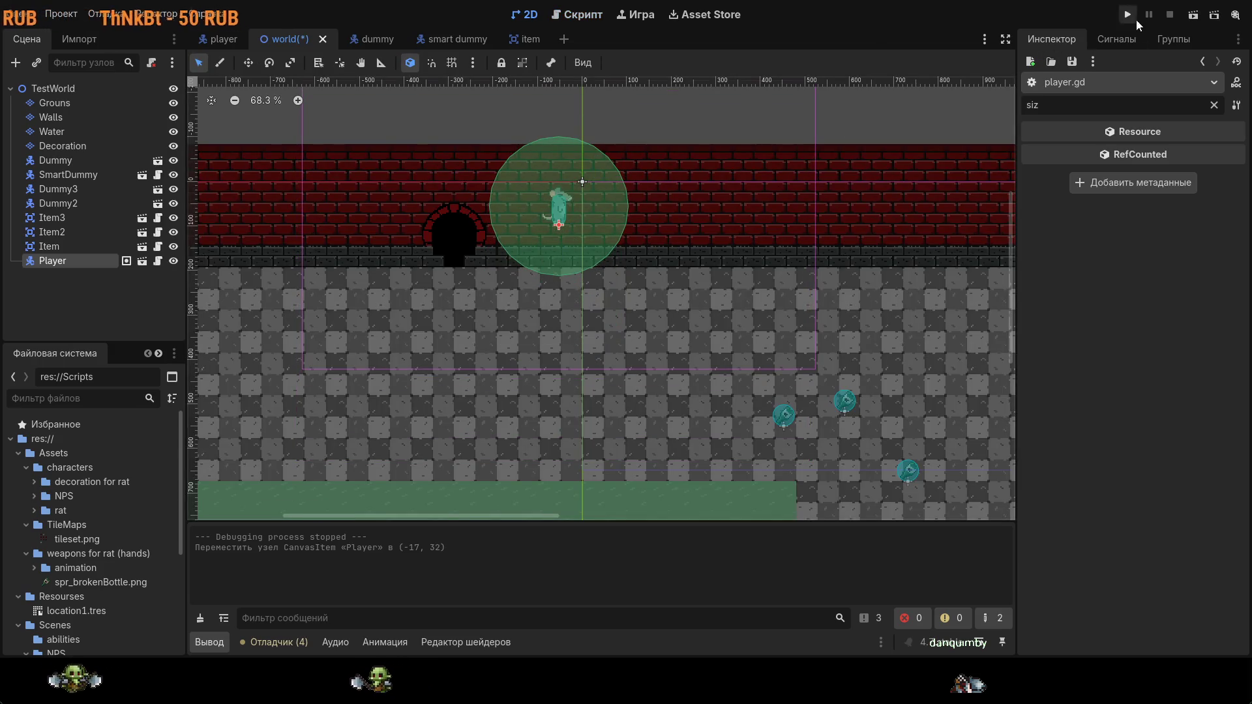
{"action": "left_click", "coordinate": [1128, 15]}
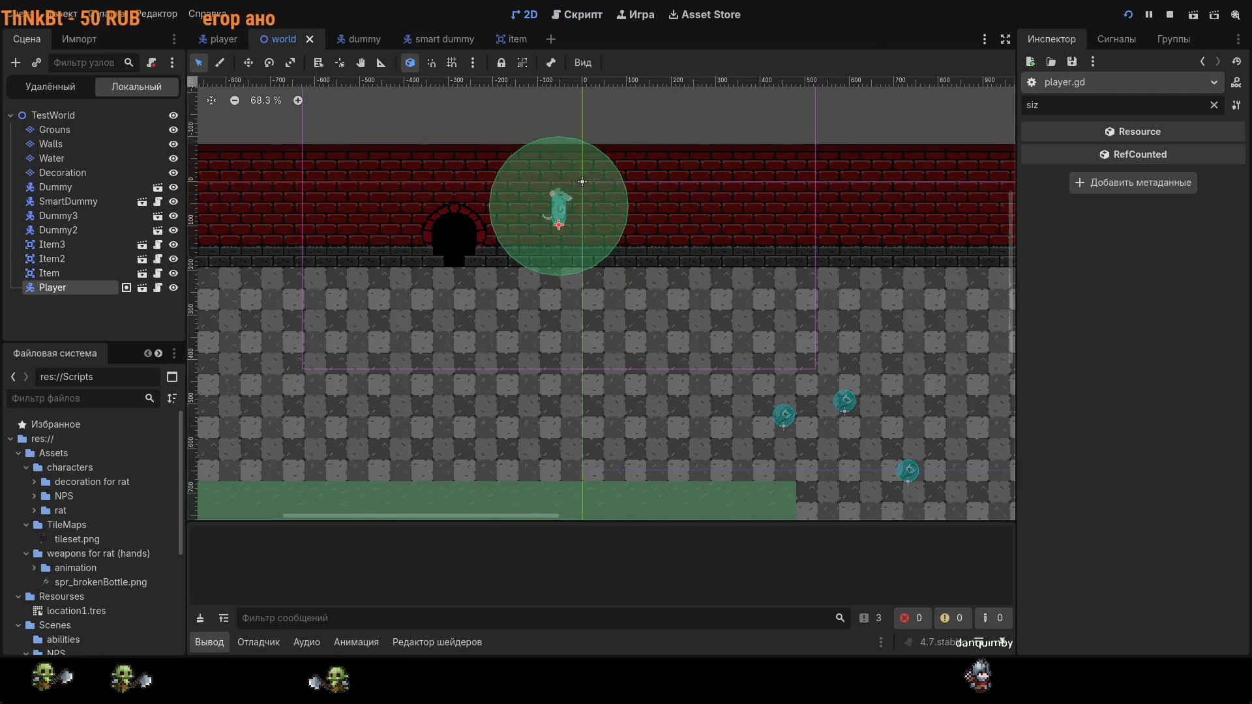
{"action": "key", "text": "F8"}
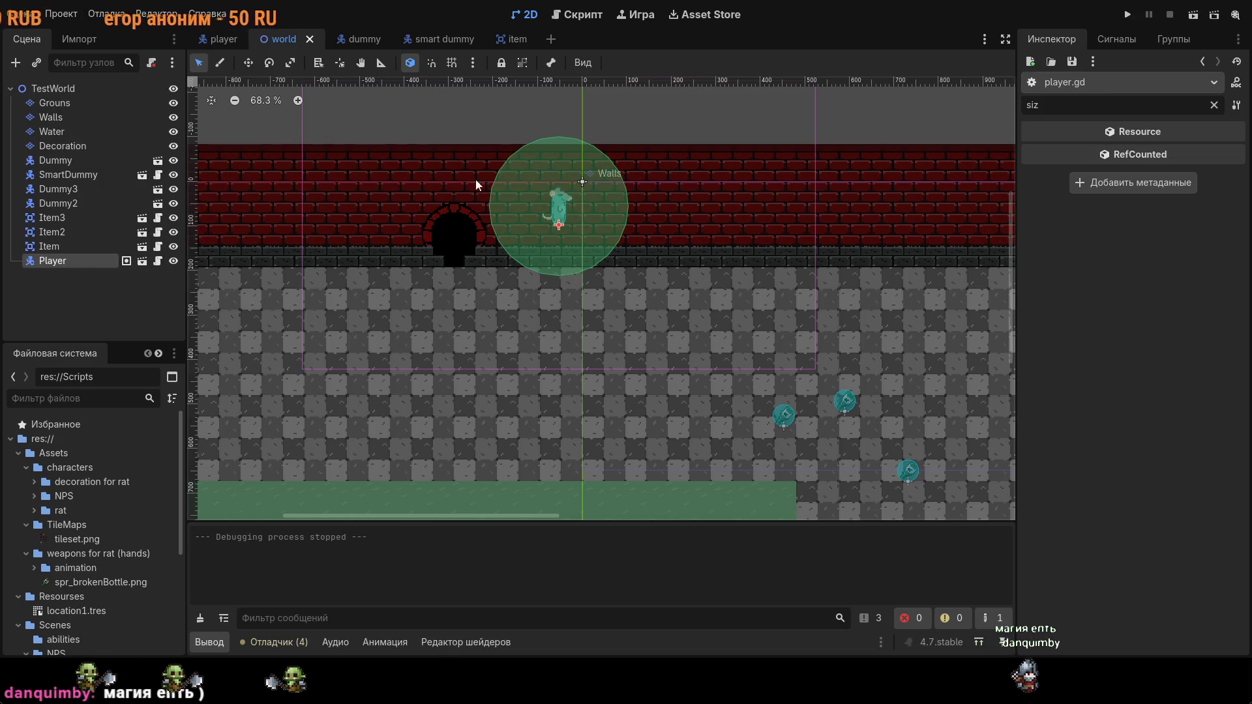
Step: Move the Player down onto the stone floor, run to test pickups, then stop
{"action": "left_click_drag", "start_coordinate": [559, 215], "coordinate": [532, 356]}
{"action": "left_click", "coordinate": [1127, 14]}
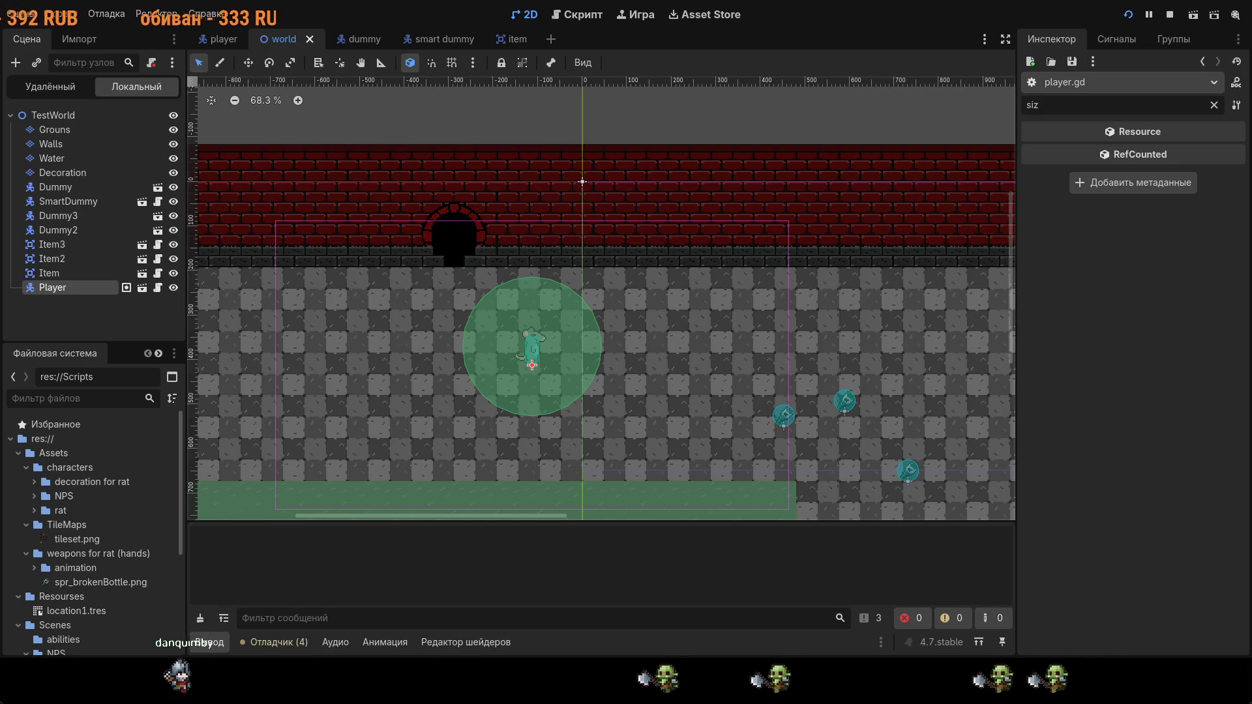
{"action": "key", "text": "F8"}
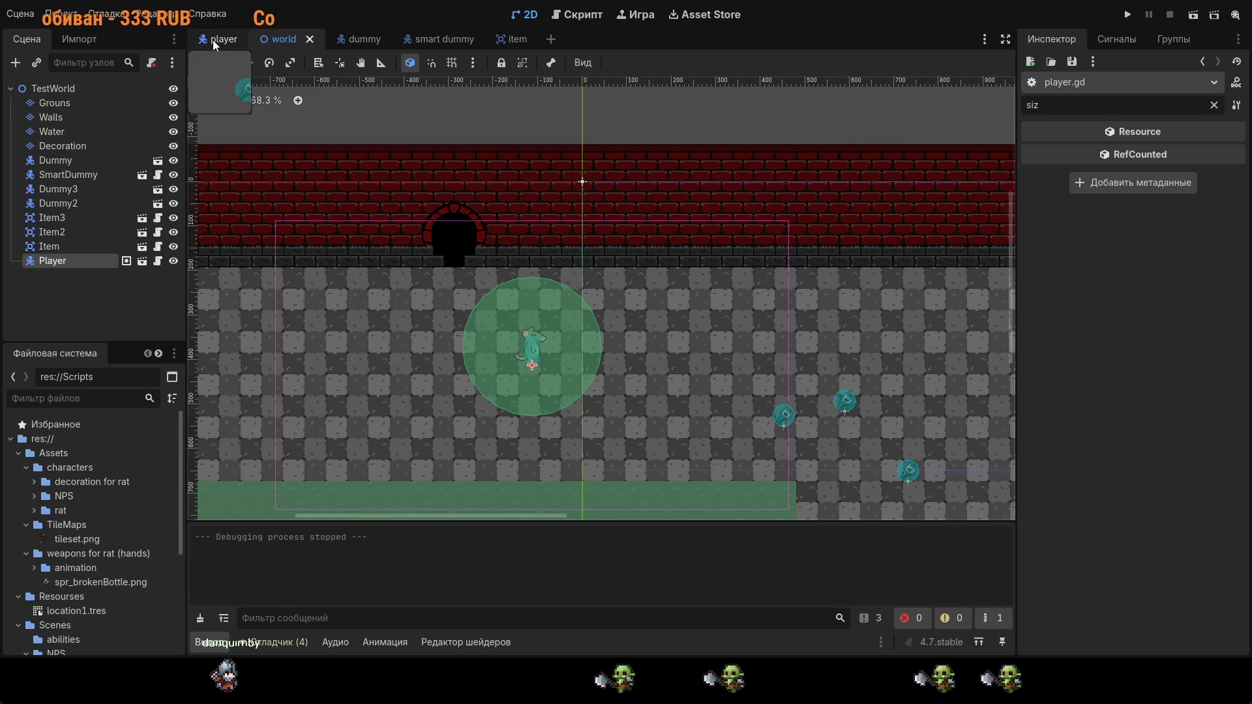
Step: Open the player scene in 2D and select the Interation area's CollisionShape2D
{"action": "left_click", "coordinate": [213, 40]}
{"action": "left_click", "coordinate": [536, 18]}
{"action": "scroll", "coordinate": [737, 263], "scroll_direction": "up", "scroll_amount": 2}
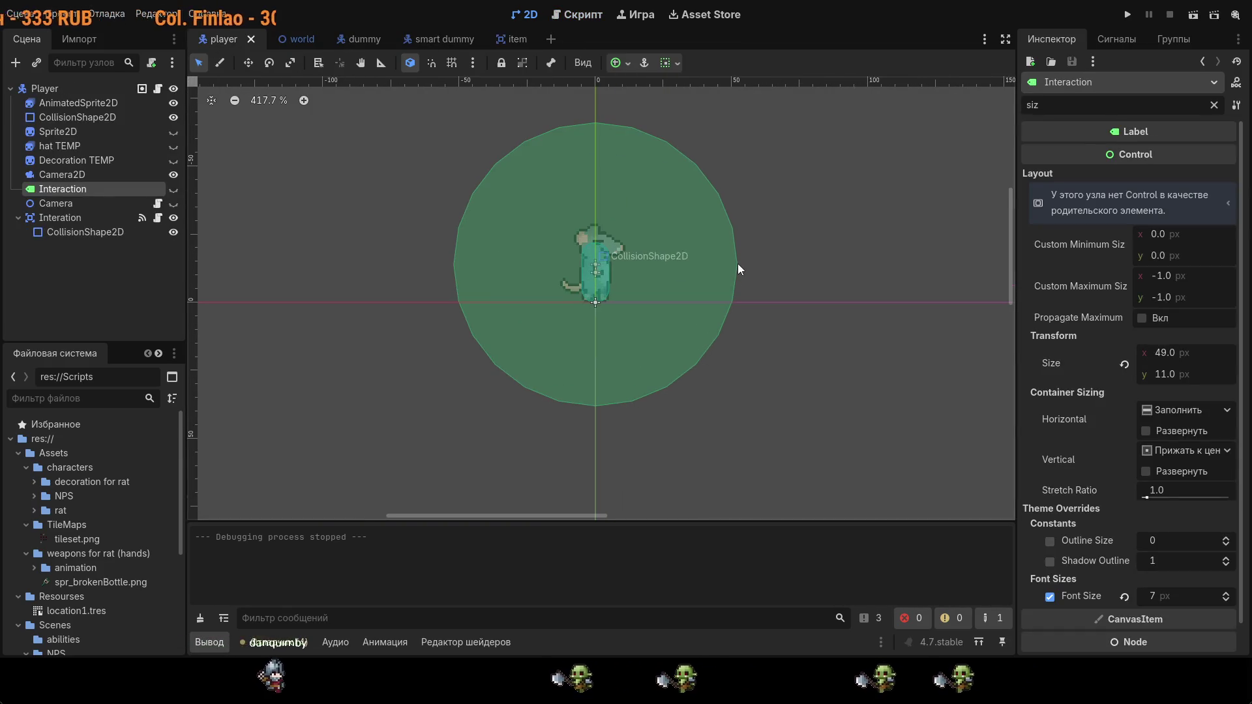
{"action": "scroll", "coordinate": [522, 294], "scroll_direction": "down", "scroll_amount": 1}
{"action": "scroll", "coordinate": [468, 283], "scroll_direction": "up", "scroll_amount": 1}
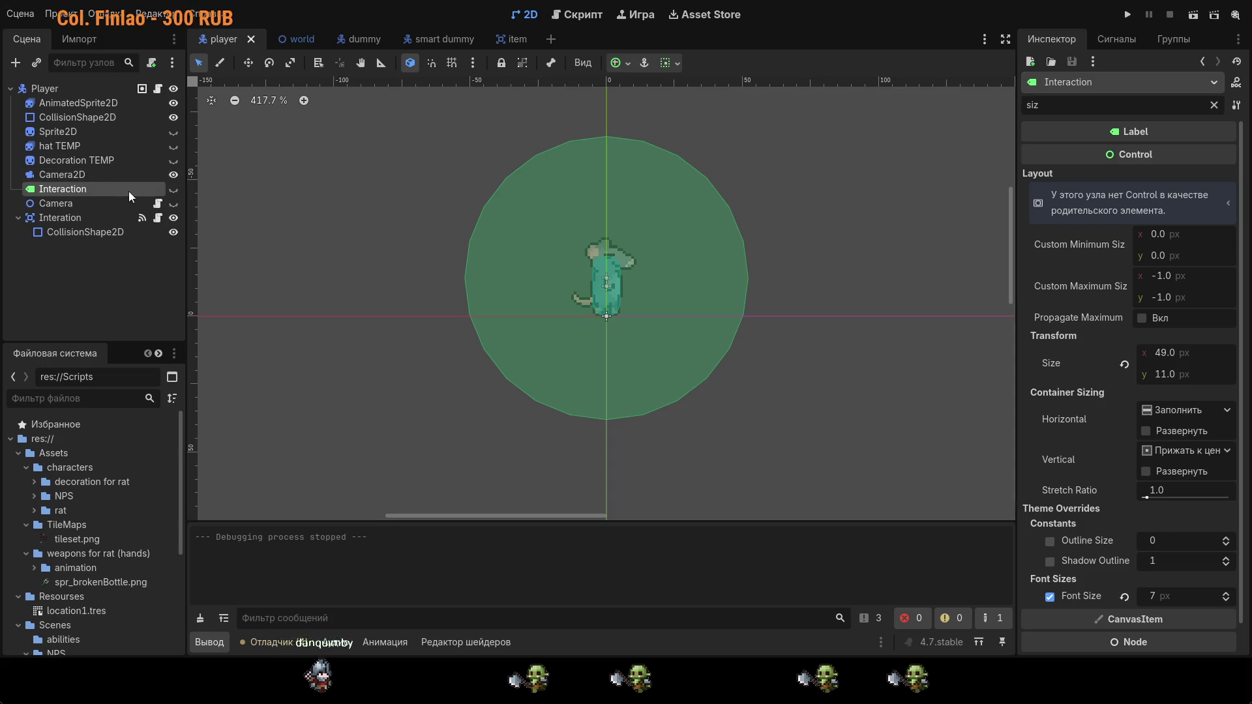
{"action": "left_click", "coordinate": [87, 230]}
{"action": "left_click", "coordinate": [105, 219]}
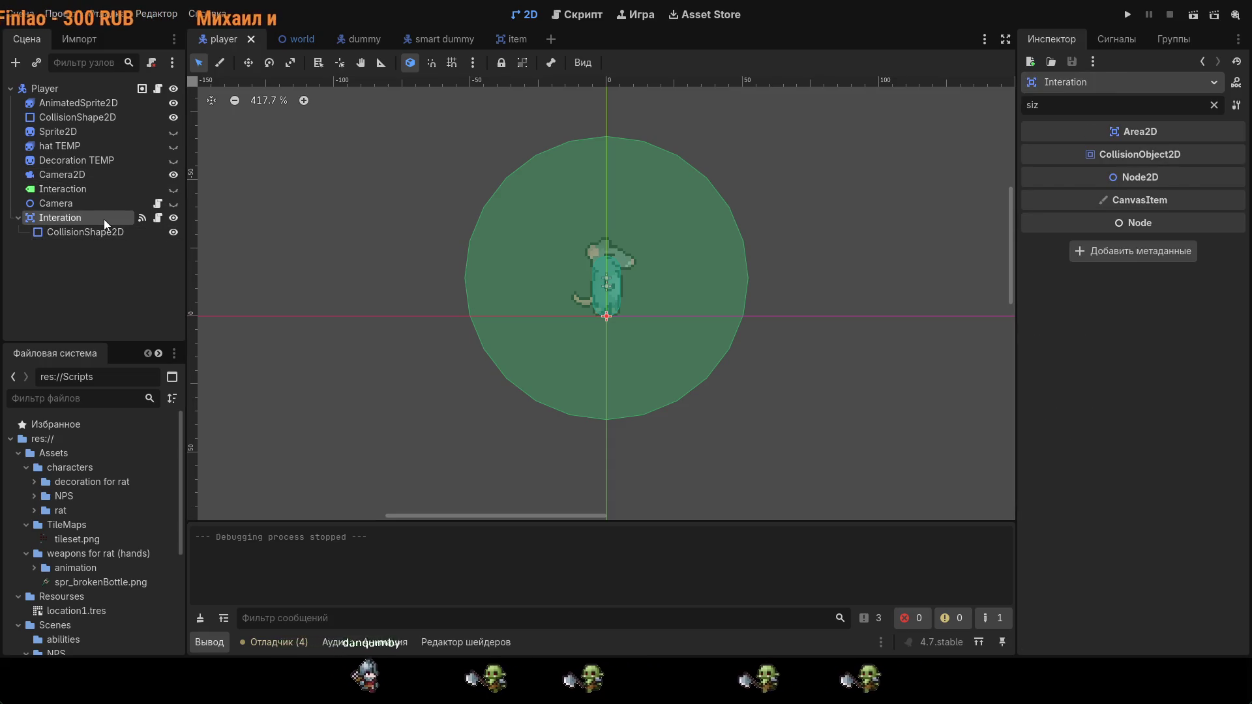
{"action": "left_click", "coordinate": [92, 236]}
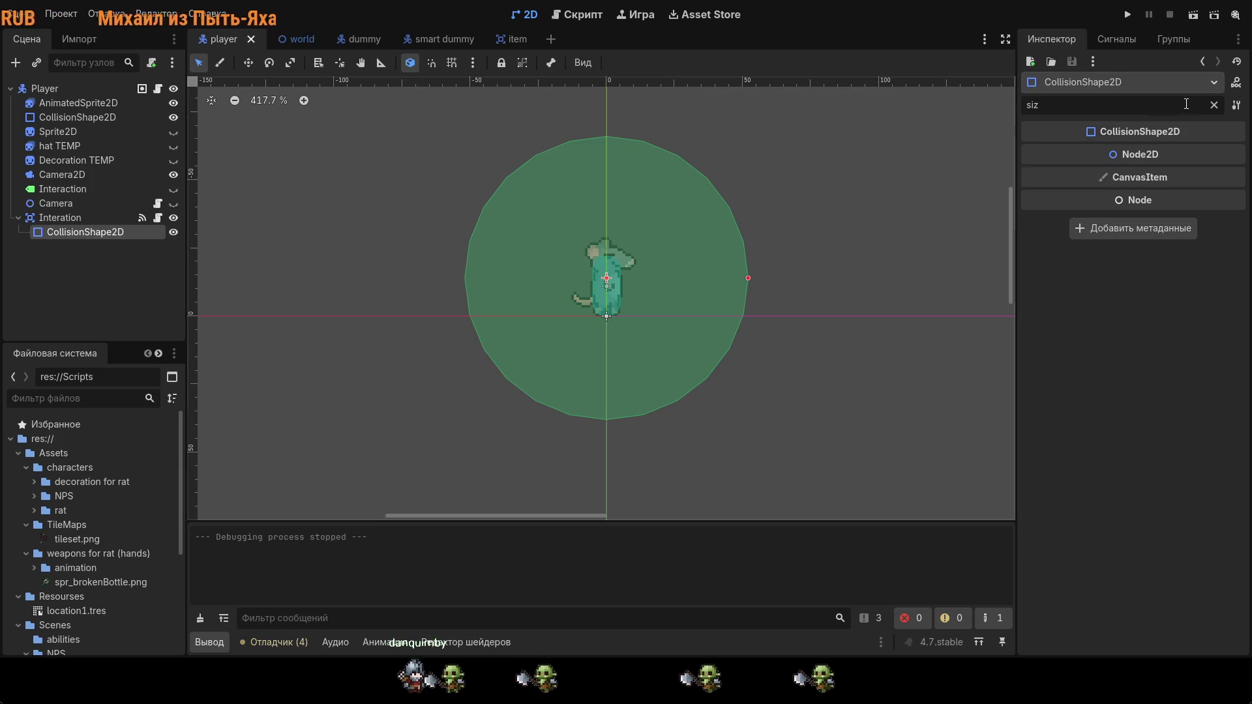
Step: Clear the Inspector filter and remove the 52 px circle from the Shape property
{"action": "left_click", "coordinate": [1213, 105]}
{"action": "left_click", "coordinate": [1190, 155]}
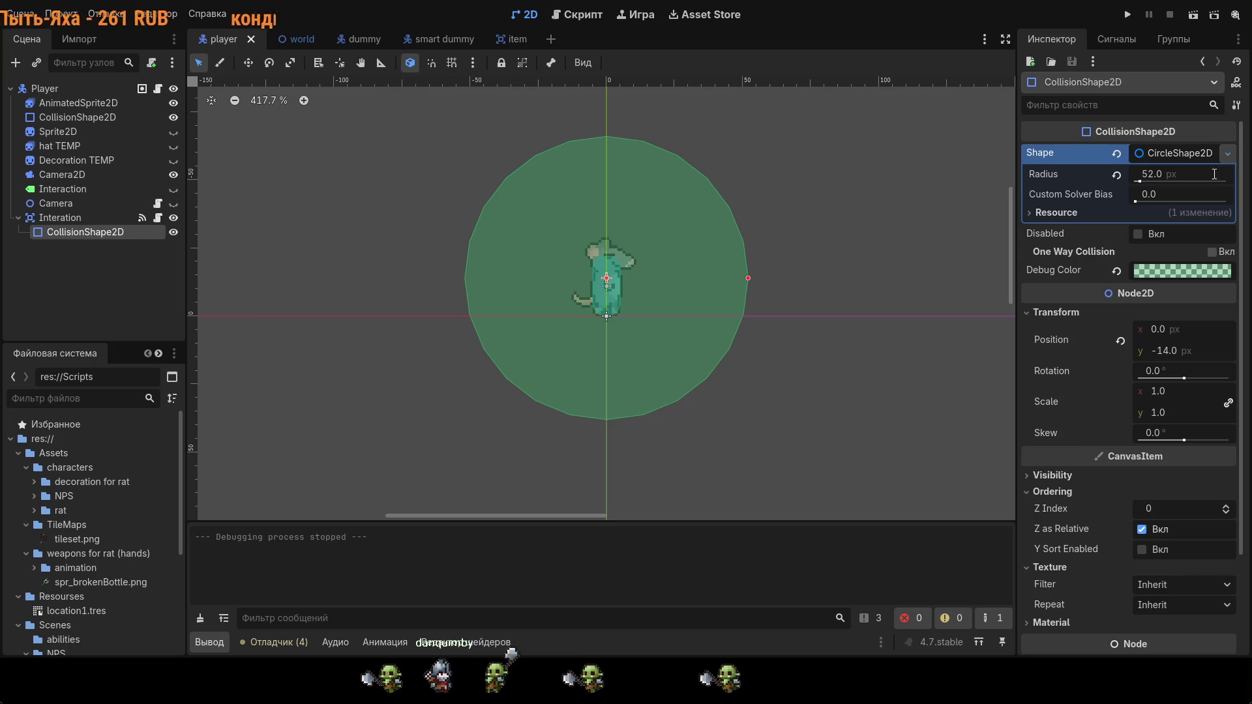
{"action": "left_click", "coordinate": [1118, 154]}
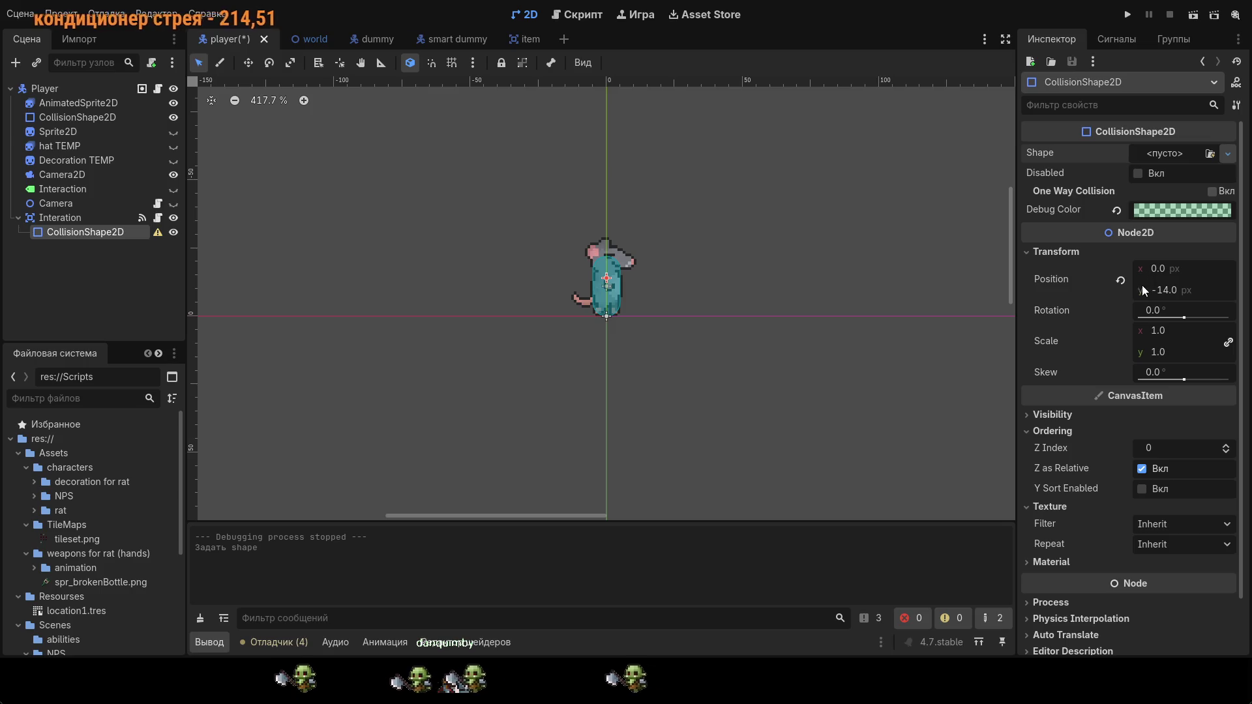
Step: Give the Interation collision a capsule shape, resize it and move it right of the rat
{"action": "key", "text": "ctrl+z"}
{"action": "mouse_move", "coordinate": [636, 275]}
{"action": "left_mouse_down"}
{"action": "mouse_move", "coordinate": [696, 299]}
{"action": "mouse_move", "coordinate": [665, 304]}
{"action": "left_mouse_up"}
{"action": "left_click_drag", "start_coordinate": [607, 398], "coordinate": [607, 384]}
{"action": "left_click_drag", "start_coordinate": [621, 358], "coordinate": [674, 348]}
Step: Adjust the capsule handles toward height 62 and a wider radius, undoing the final nudge
{"action": "left_click_drag", "start_coordinate": [724, 270], "coordinate": [744, 273]}
{"action": "left_click_drag", "start_coordinate": [664, 346], "coordinate": [672, 324]}
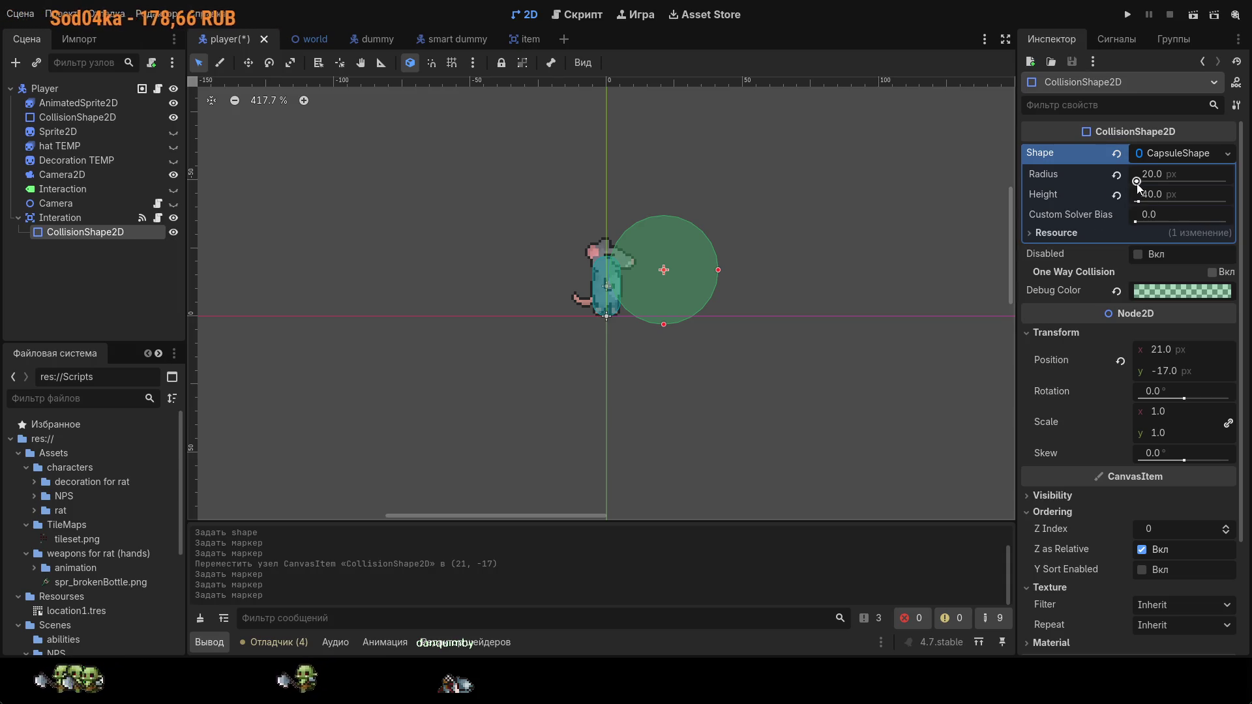
{"action": "left_click_drag", "start_coordinate": [666, 336], "coordinate": [671, 351]}
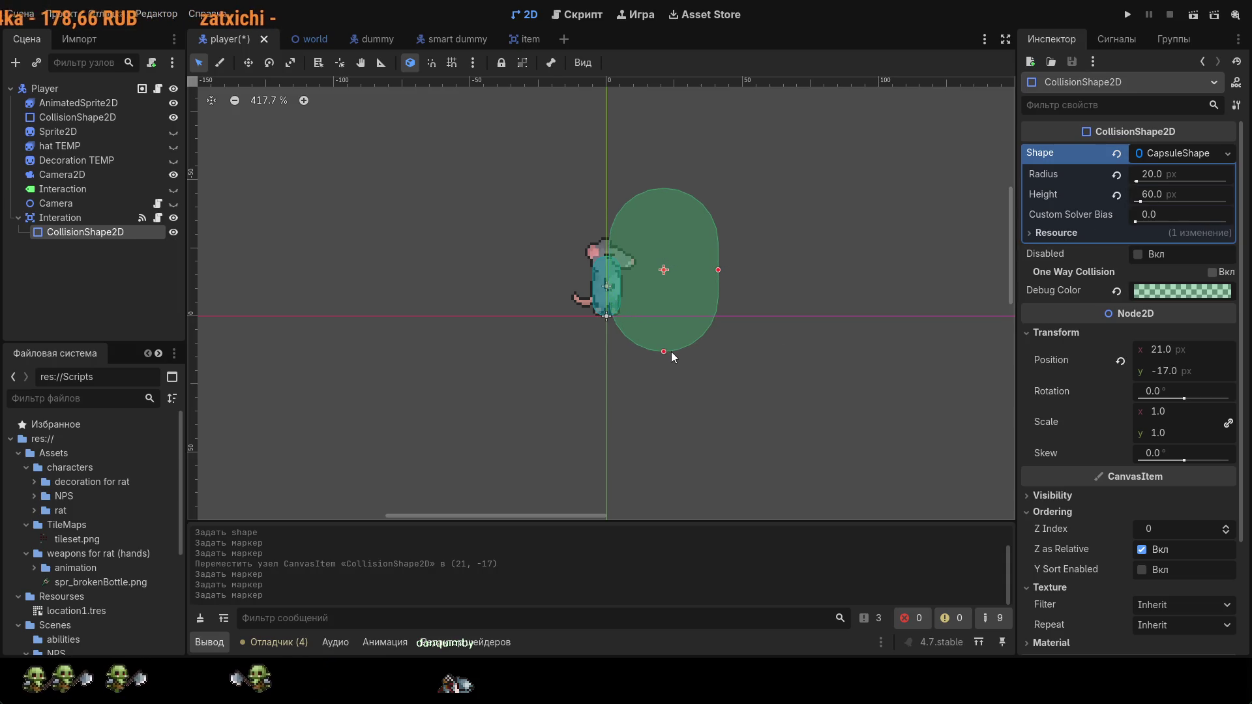
{"action": "left_click_drag", "start_coordinate": [717, 271], "coordinate": [726, 274]}
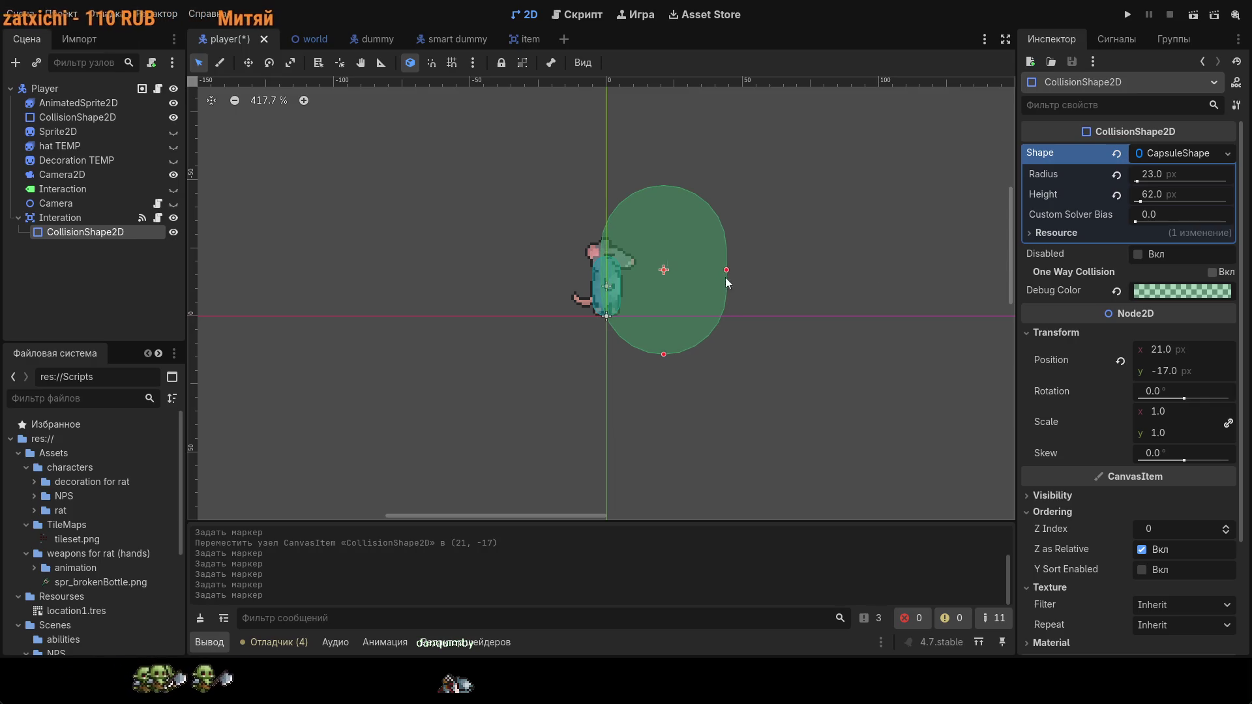
{"action": "left_click_drag", "start_coordinate": [736, 274], "coordinate": [741, 273]}
{"action": "left_click_drag", "start_coordinate": [662, 292], "coordinate": [673, 295]}
{"action": "key", "text": "ctrl+z"}
{"action": "key", "text": "ctrl+z"}
{"action": "key", "text": "ctrl+z"}
{"action": "key", "text": "ctrl+z"}
{"action": "key", "text": "ctrl+z"}
{"action": "key", "text": "ctrl+z"}
{"action": "key", "text": "ctrl+z"}
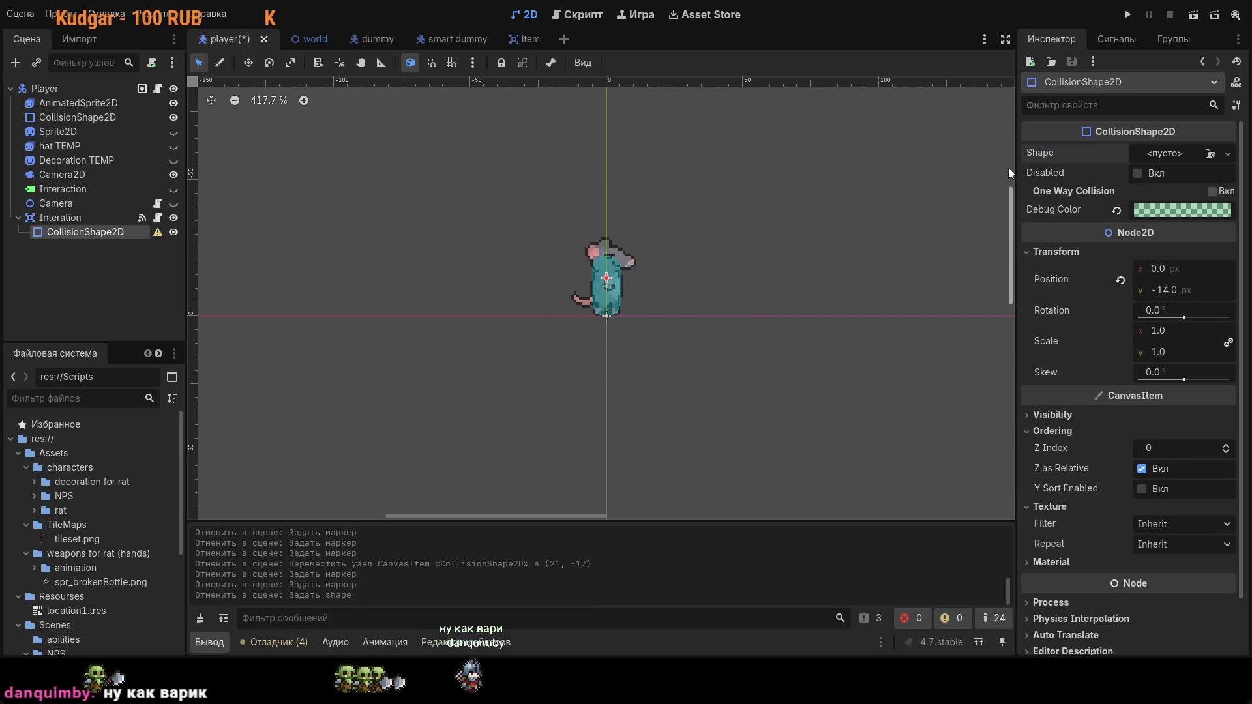
Step: Undo back to the 52 px circle, collapse it, then clear the collision's Shape
{"action": "key", "text": "ctrl+z"}
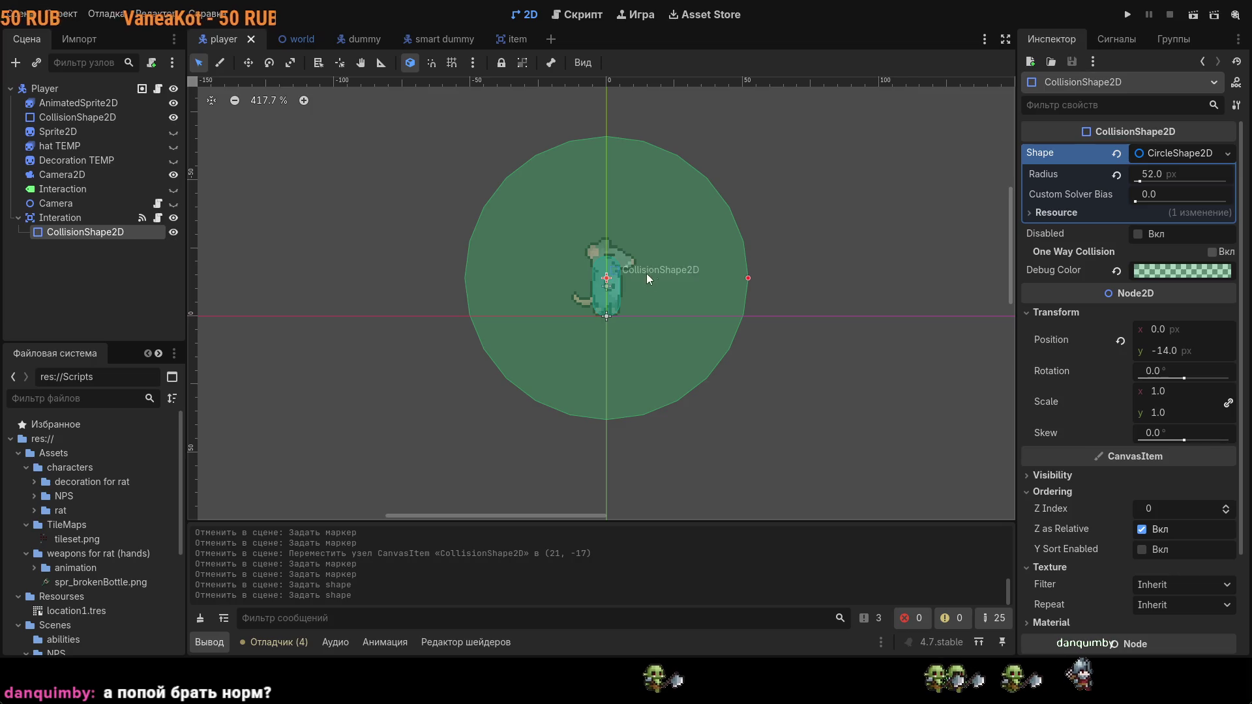
{"action": "left_click", "coordinate": [1153, 158]}
{"action": "left_click", "coordinate": [1117, 153]}
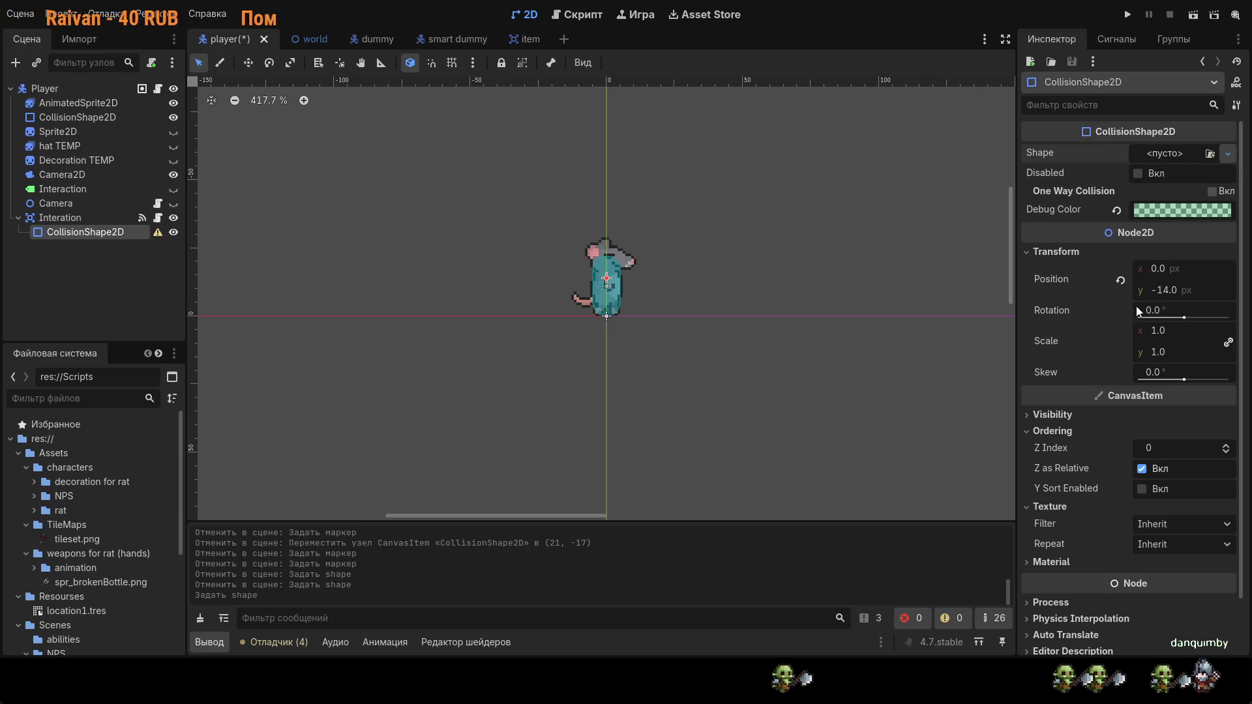
{"action": "key", "text": "ctrl+v"}
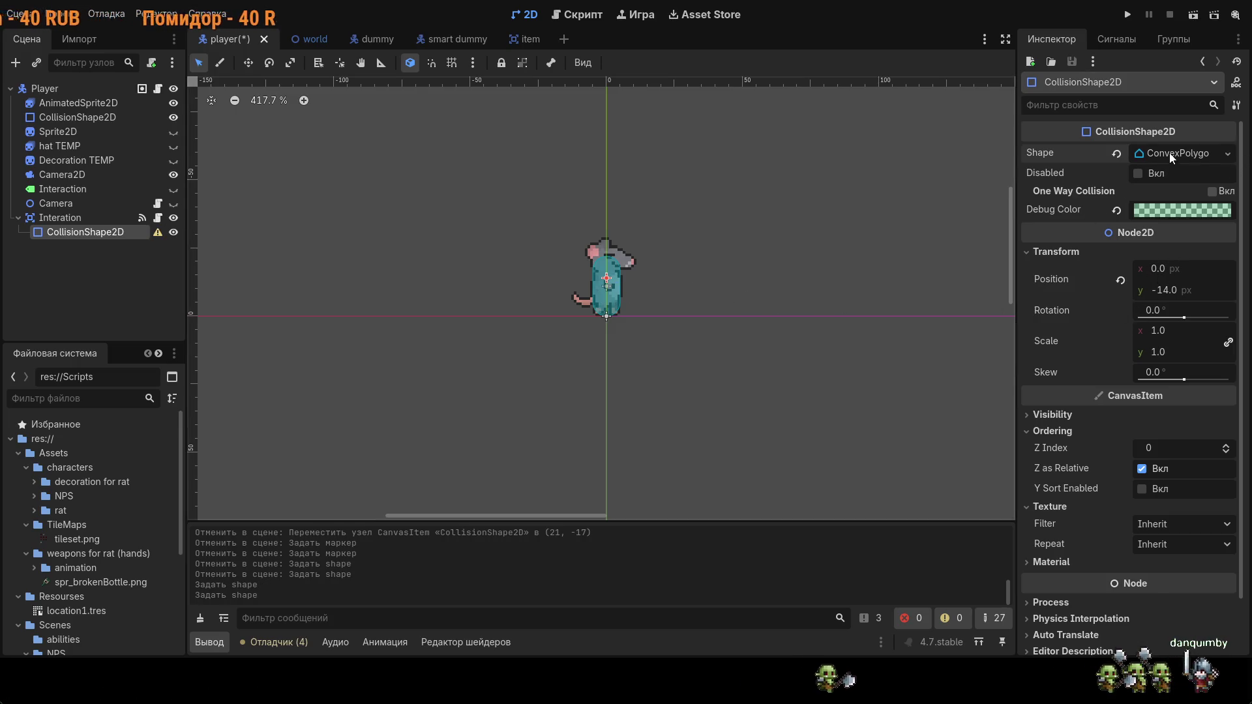
{"action": "left_click_drag", "start_coordinate": [614, 304], "coordinate": [663, 307]}
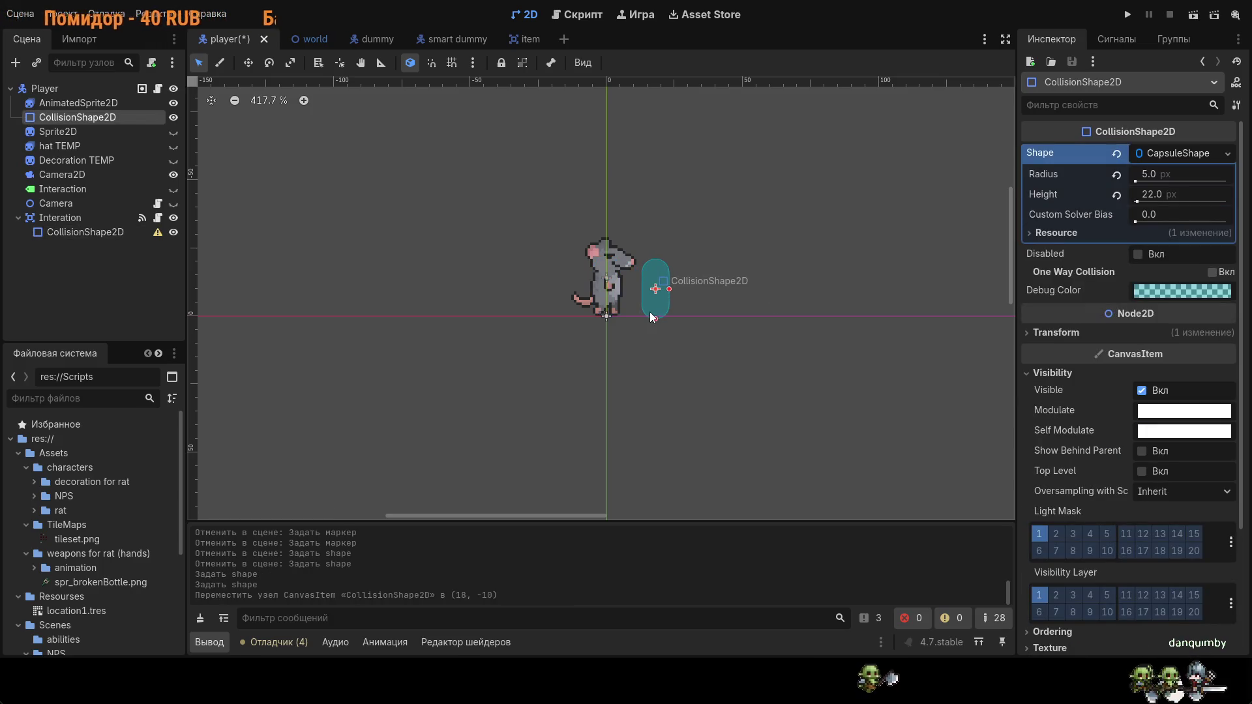
{"action": "key", "text": "ctrl+z"}
{"action": "key", "text": "ctrl+z"}
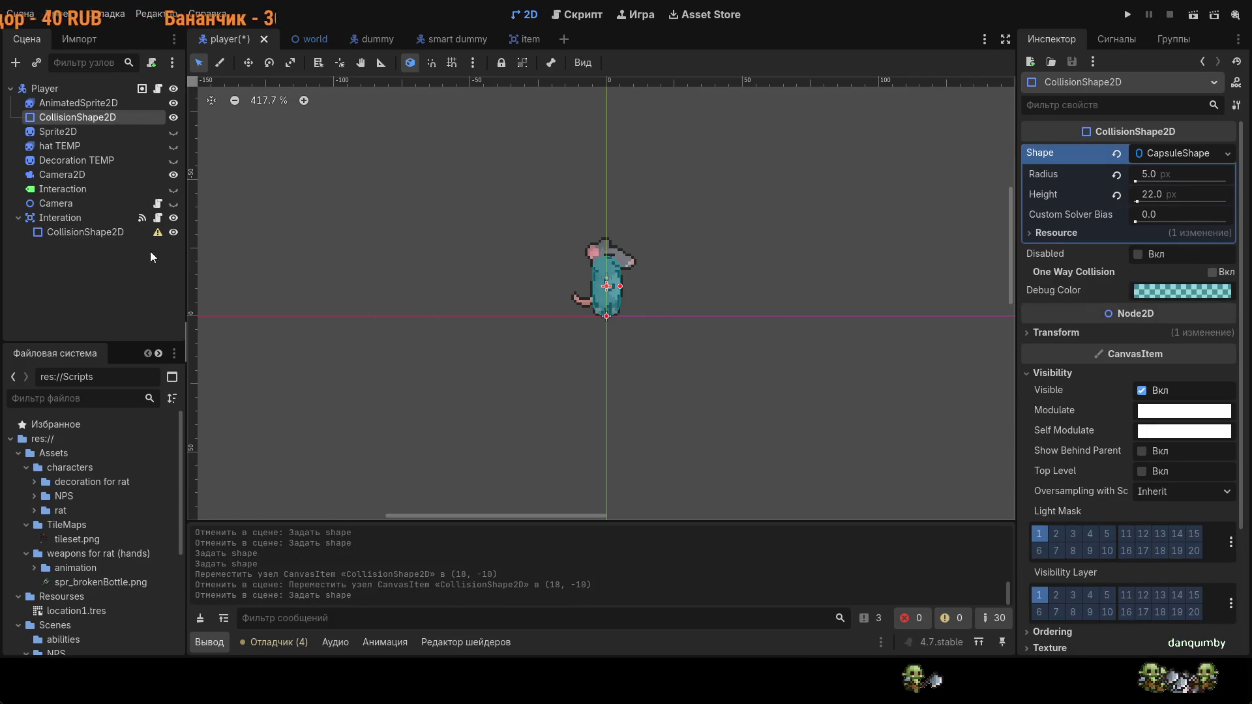
{"action": "left_click", "coordinate": [111, 233]}
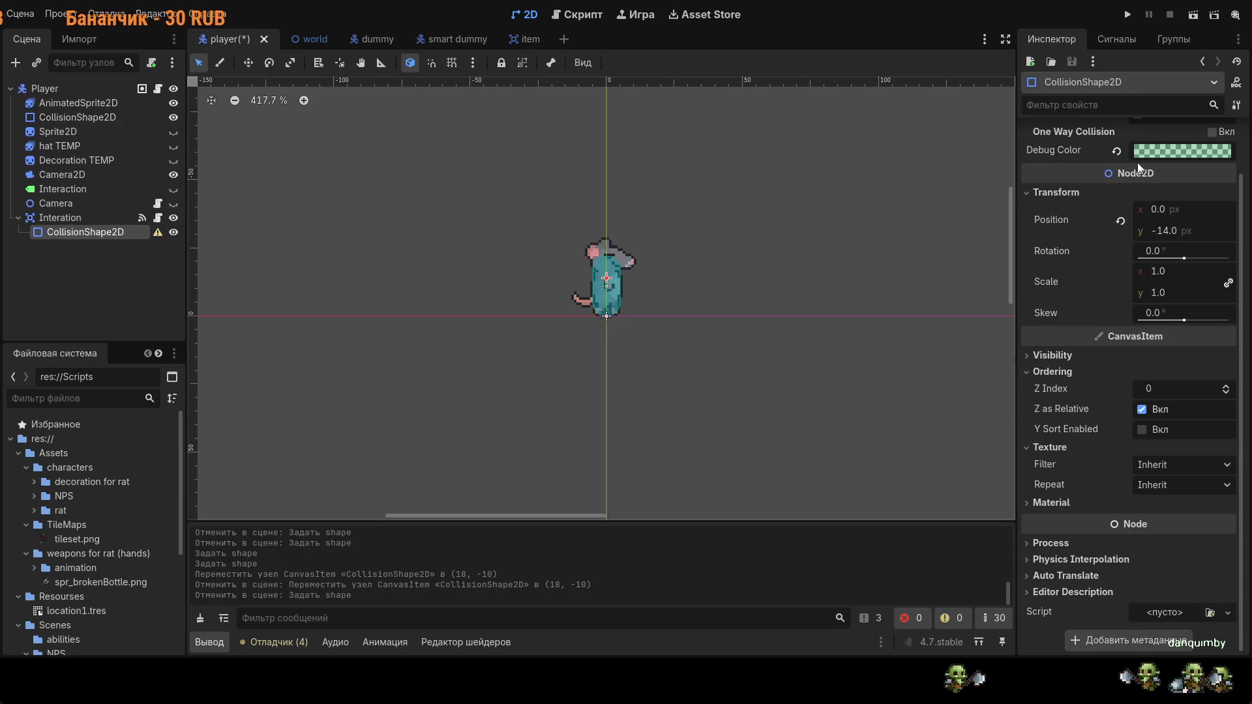
{"action": "scroll", "coordinate": [1136, 162], "scroll_direction": "up", "scroll_amount": 2}
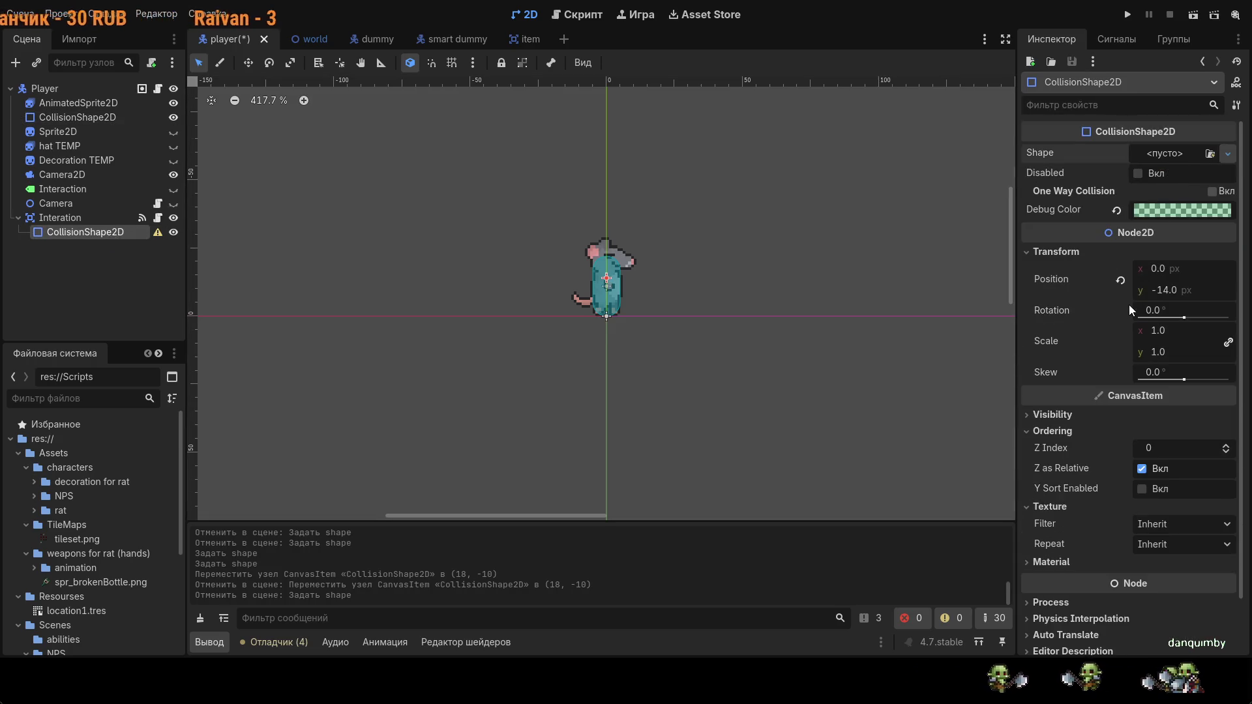
{"action": "key", "text": "ctrl+shift+z"}
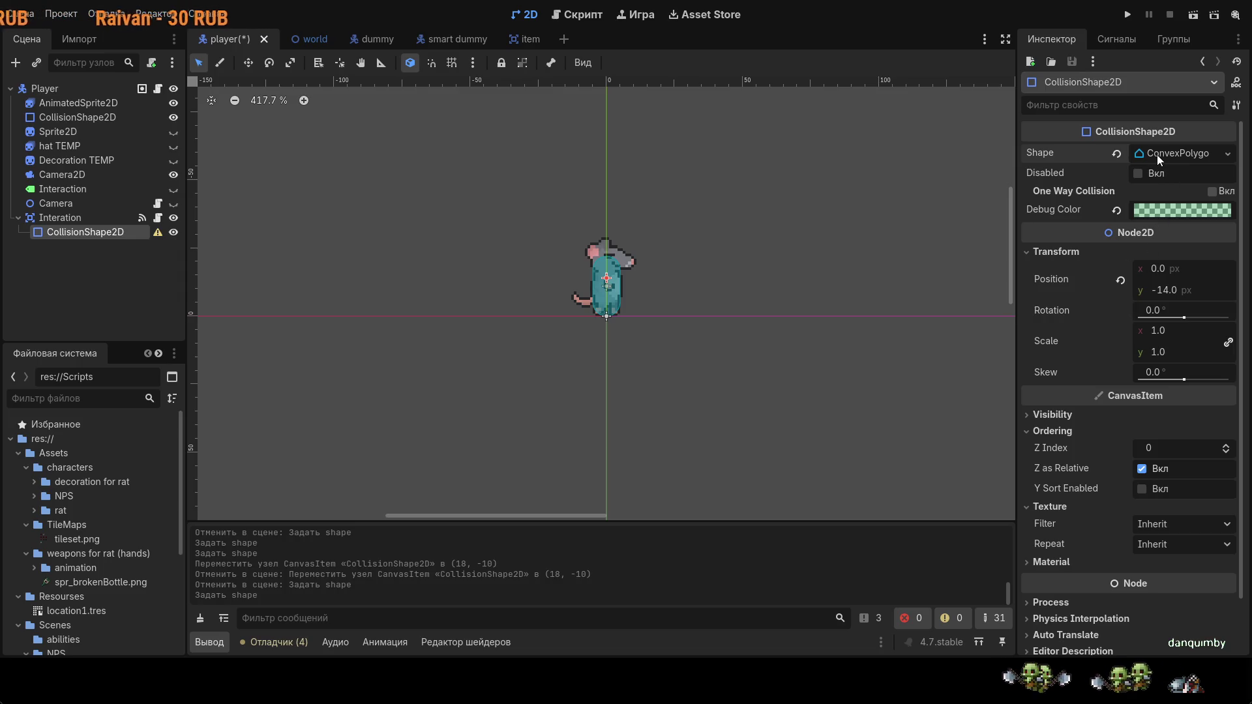
{"action": "left_click", "coordinate": [1147, 157]}
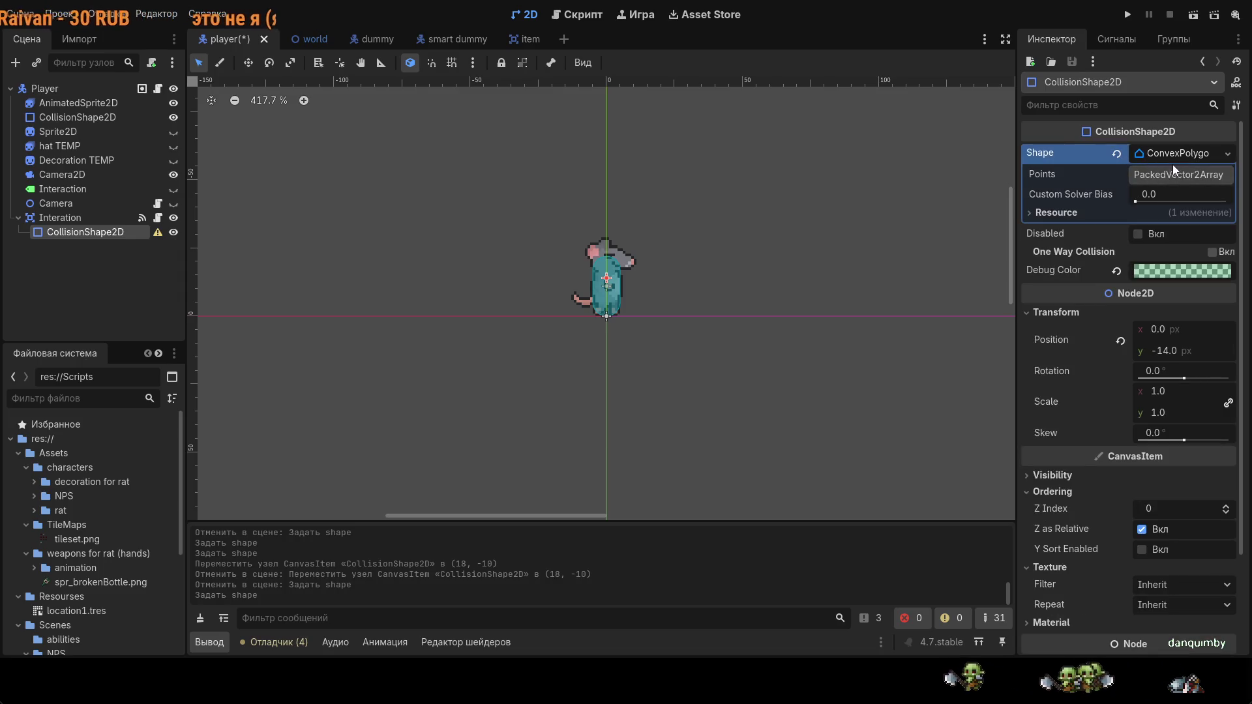
{"action": "left_click_drag", "start_coordinate": [1154, 201], "coordinate": [1141, 200]}
{"action": "left_click", "coordinate": [1163, 157]}
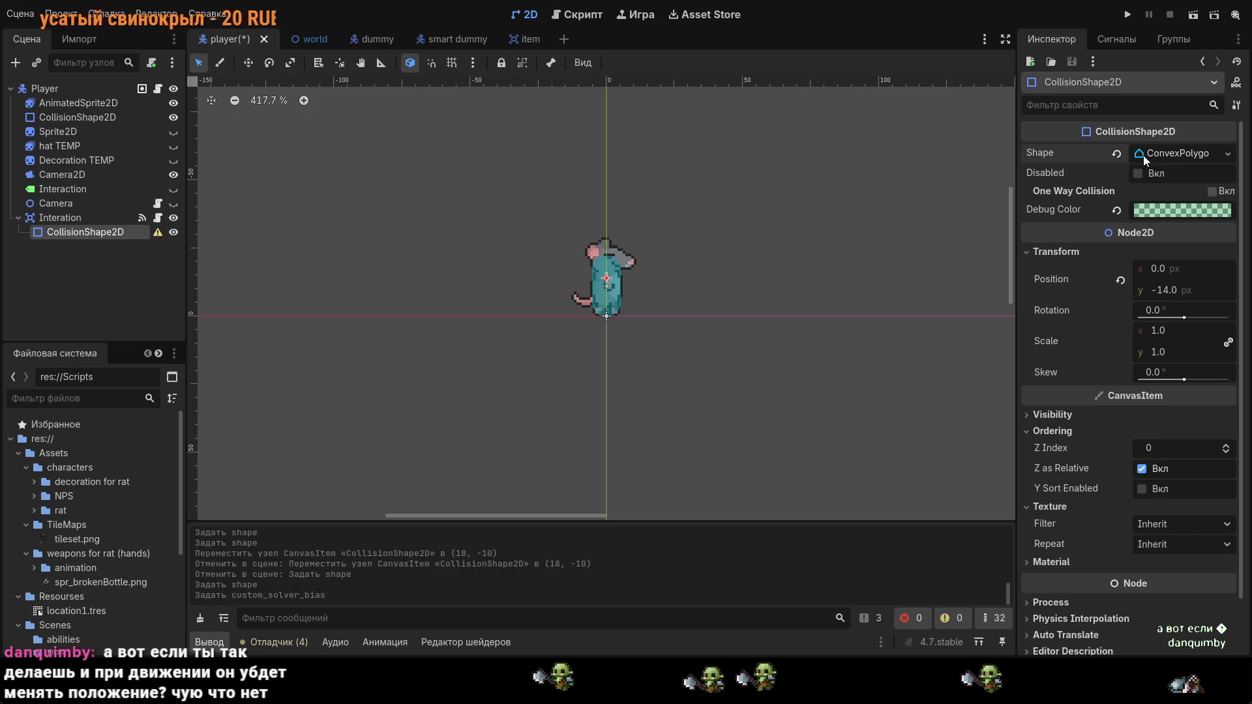
{"action": "left_click", "coordinate": [1119, 152]}
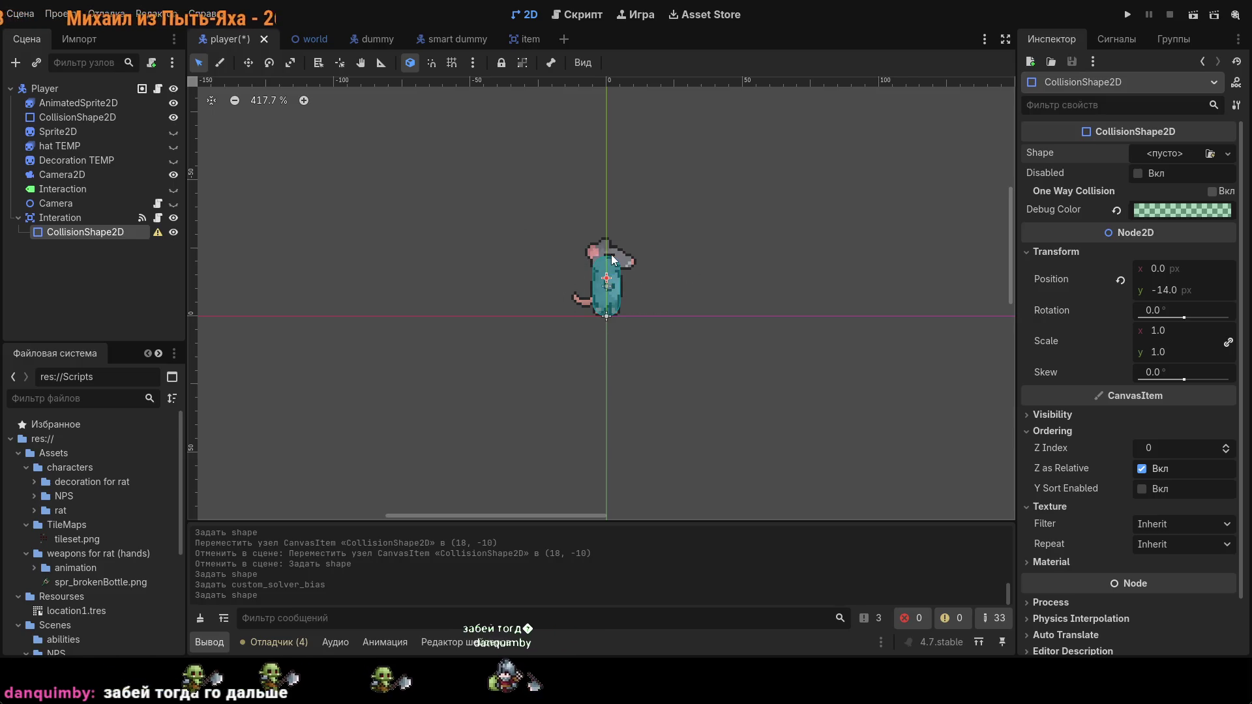
Step: Try a SeparationRay shape beside the rat, then undo back to the original large CircleShape2D
{"action": "scroll", "coordinate": [604, 261], "scroll_direction": "up", "scroll_amount": 3}
{"action": "scroll", "coordinate": [603, 261], "scroll_direction": "up", "scroll_amount": 6}
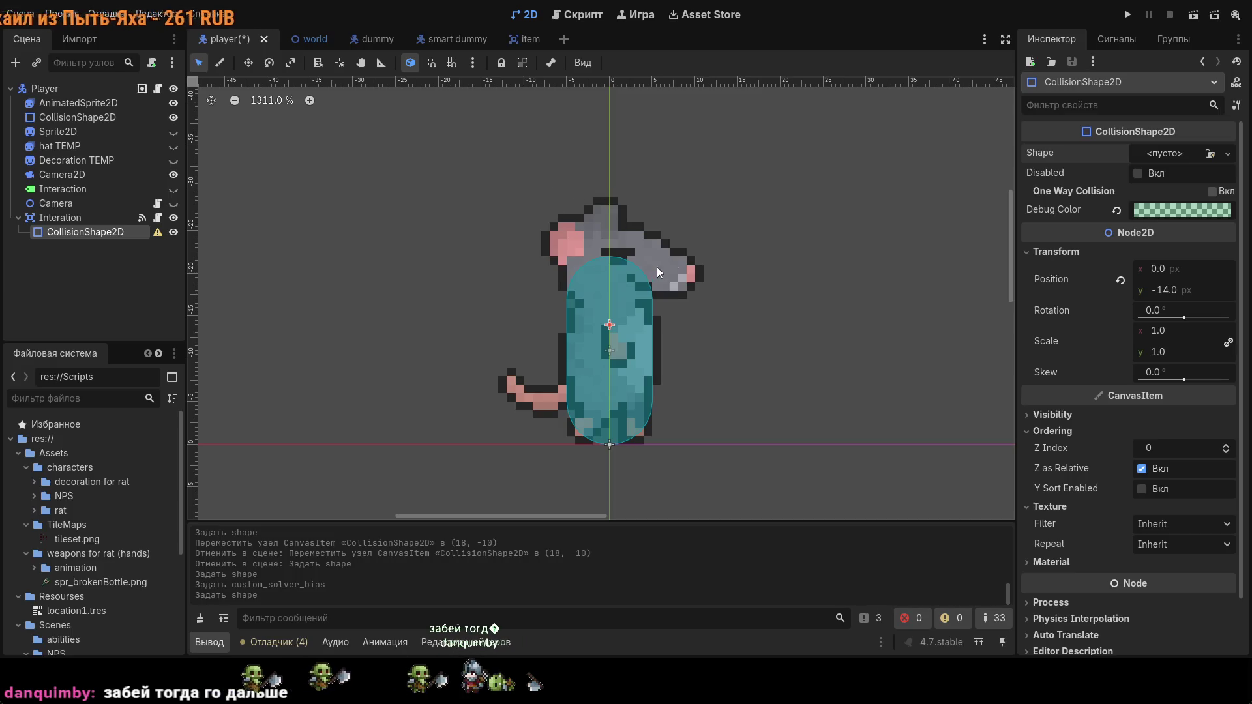
{"action": "scroll", "coordinate": [677, 165], "scroll_direction": "down", "scroll_amount": 3}
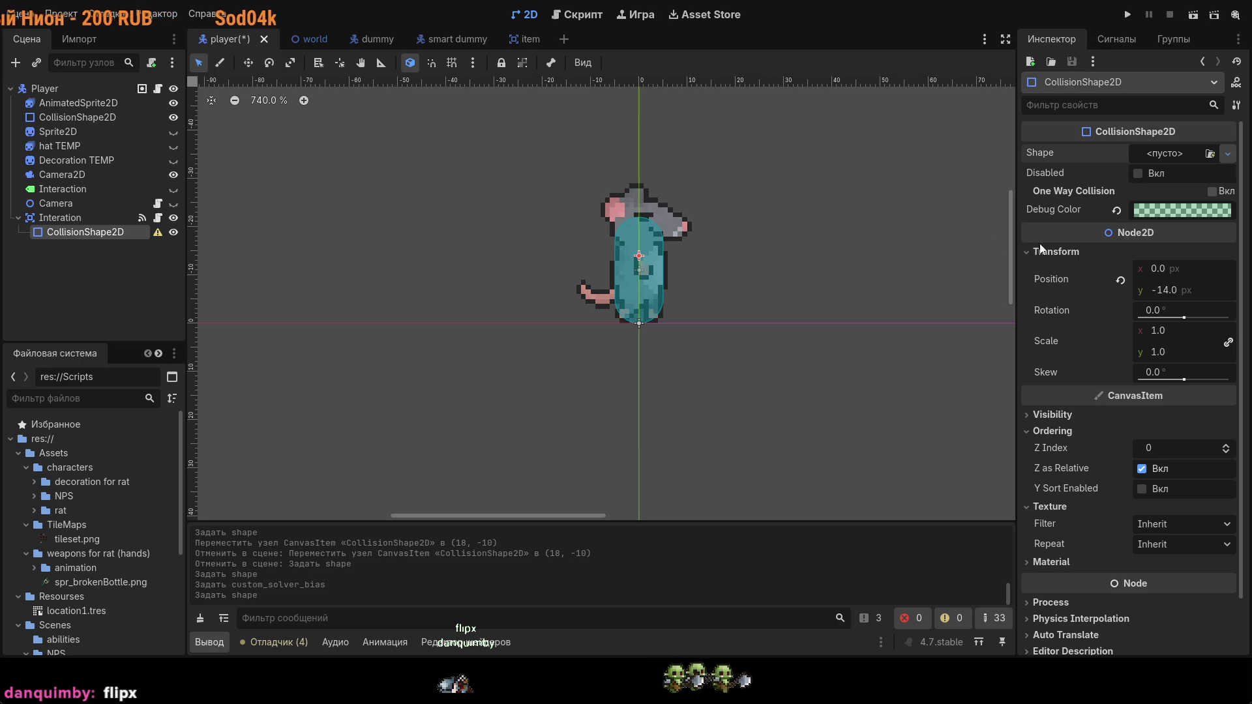
{"action": "left_click", "coordinate": [1227, 153]}
{"action": "left_click", "coordinate": [1167, 280]}
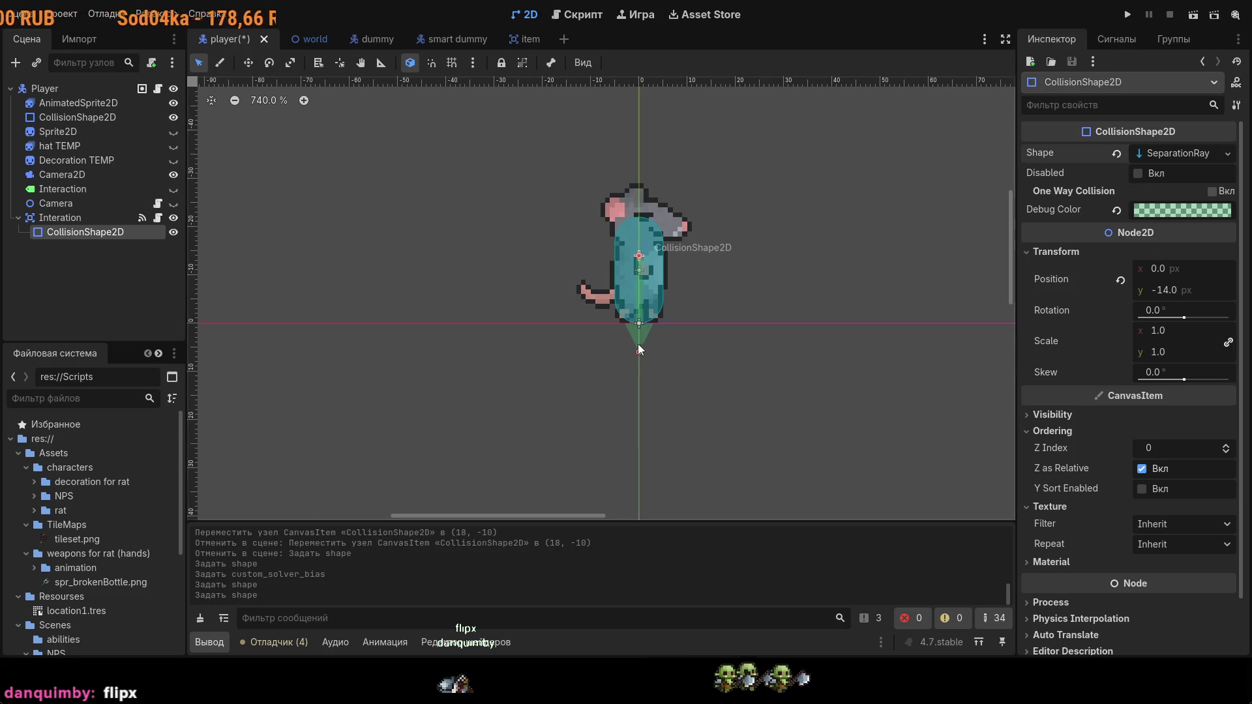
{"action": "mouse_move", "coordinate": [640, 347]}
{"action": "left_mouse_down"}
{"action": "mouse_move", "coordinate": [682, 369]}
{"action": "mouse_move", "coordinate": [740, 456]}
{"action": "mouse_move", "coordinate": [731, 476]}
{"action": "mouse_move", "coordinate": [642, 439]}
{"action": "left_mouse_up"}
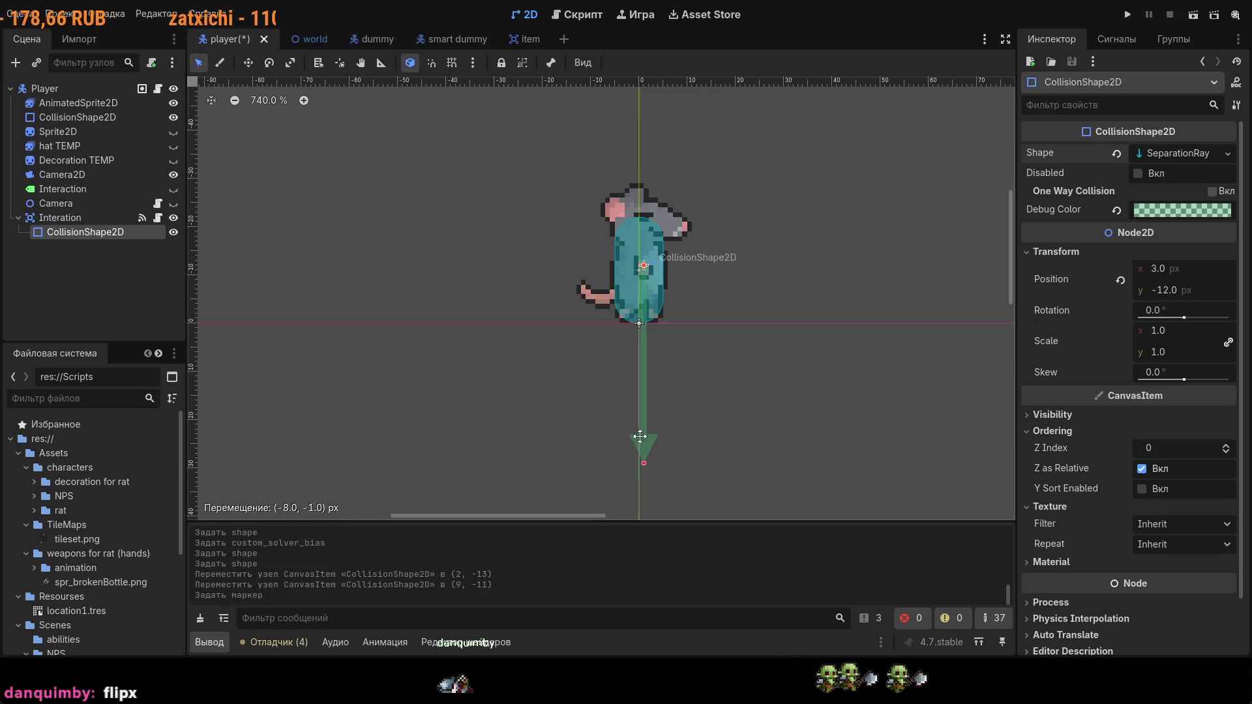
{"action": "scroll", "coordinate": [646, 432], "scroll_direction": "down", "scroll_amount": 3}
{"action": "key", "text": "ctrl+z"}
{"action": "key", "text": "ctrl+z"}
{"action": "key", "text": "ctrl+z"}
{"action": "key", "text": "ctrl+z"}
{"action": "key", "text": "ctrl+z"}
{"action": "key", "text": "ctrl+z"}
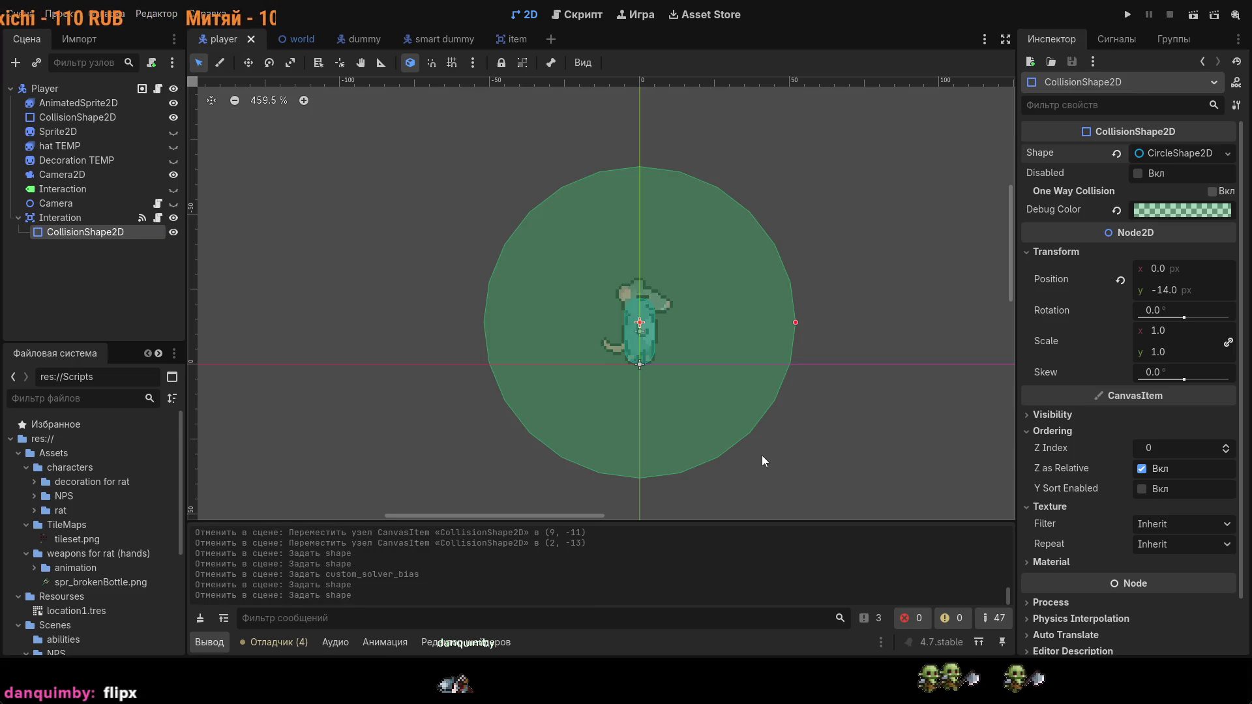
{"action": "scroll", "coordinate": [815, 403], "scroll_direction": "right", "scroll_amount": 2}
{"action": "scroll", "coordinate": [815, 403], "scroll_direction": "down", "scroll_amount": 1}
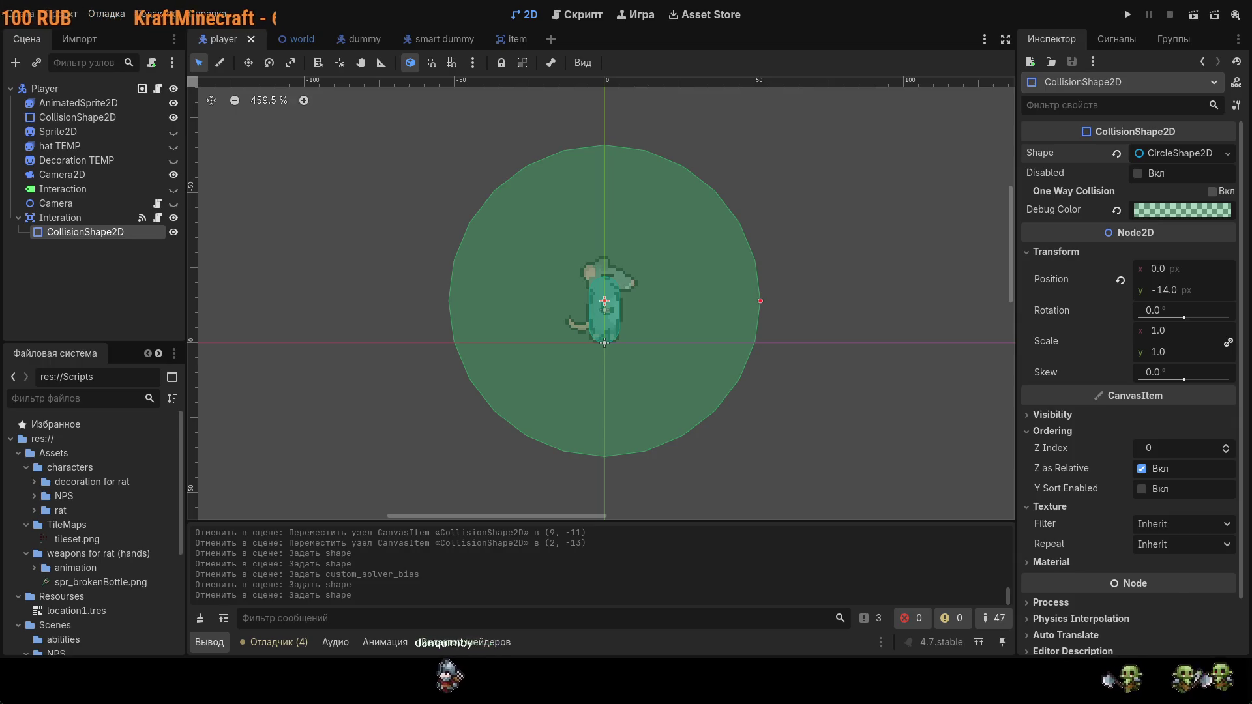
{"action": "key", "text": "alt+Tab"}
{"action": "key", "text": "ctrl+v"}
Step: Pick black from the palette and switch to the pencil tool
{"action": "scroll", "coordinate": [796, 332], "scroll_direction": "down", "scroll_amount": 1}
{"action": "scroll", "coordinate": [797, 332], "scroll_direction": "up", "scroll_amount": 2}
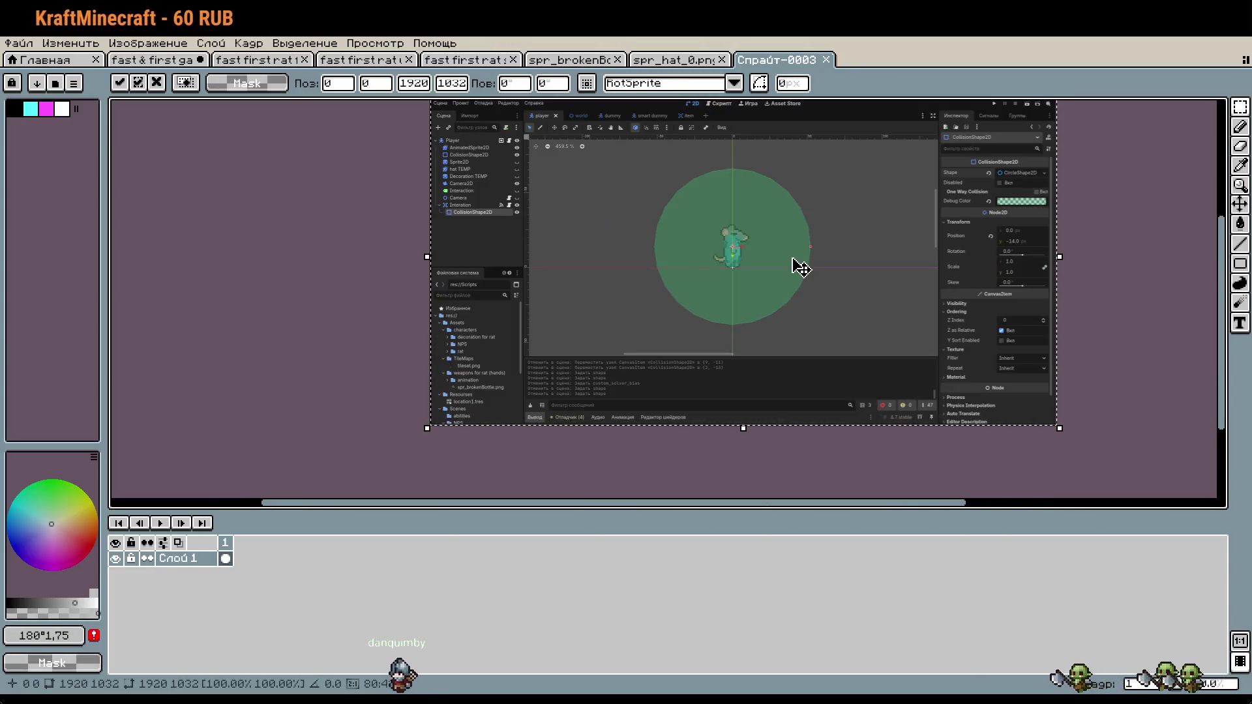
{"action": "left_click", "coordinate": [13, 108]}
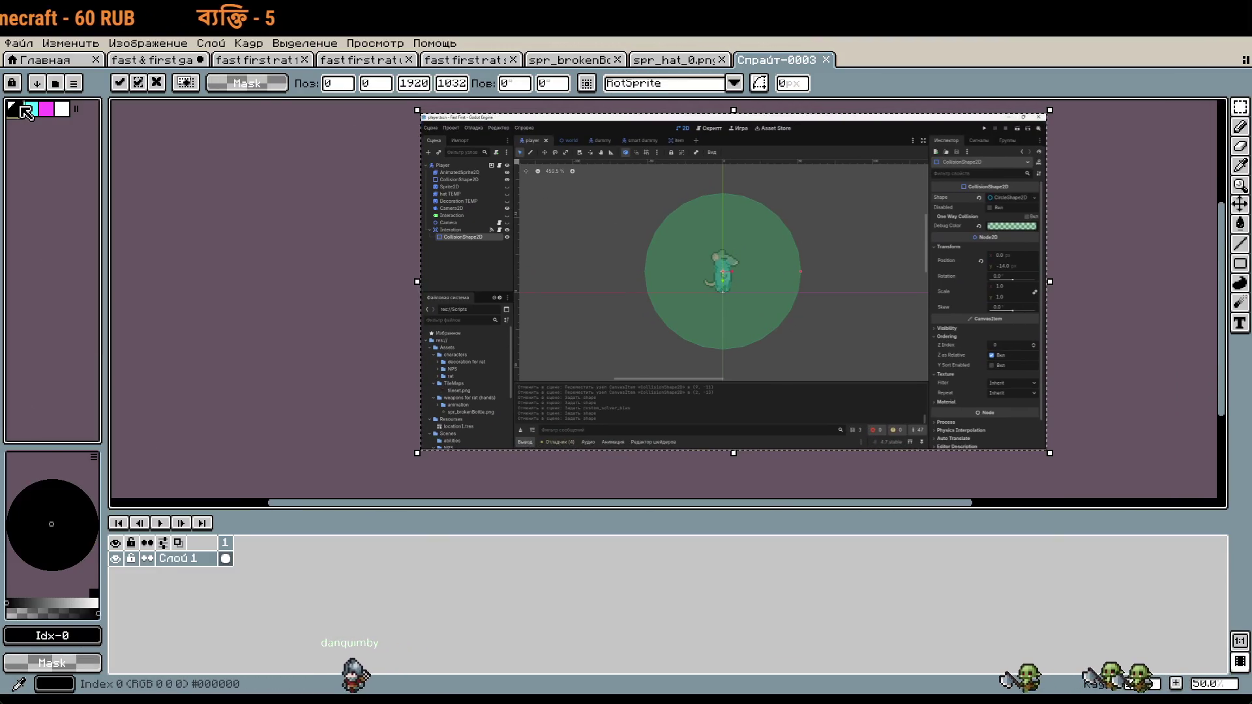
{"action": "scroll", "coordinate": [735, 235], "scroll_direction": "up", "scroll_amount": 2}
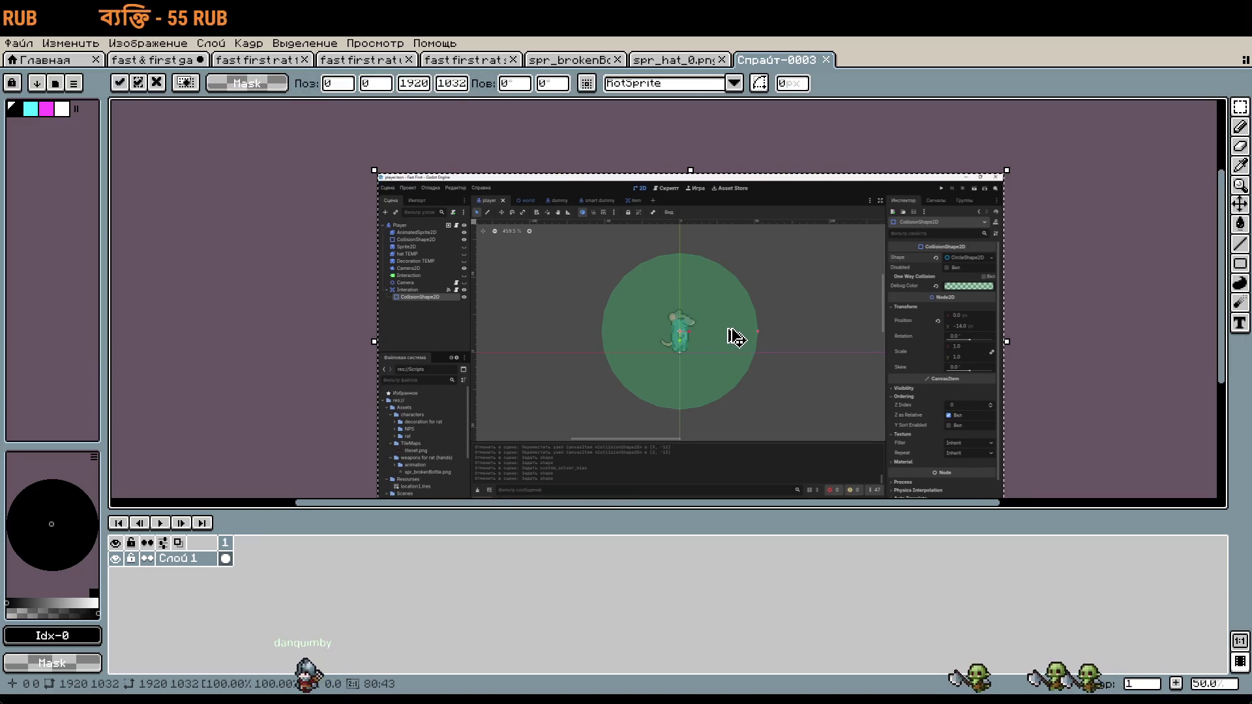
{"action": "key", "text": "b"}
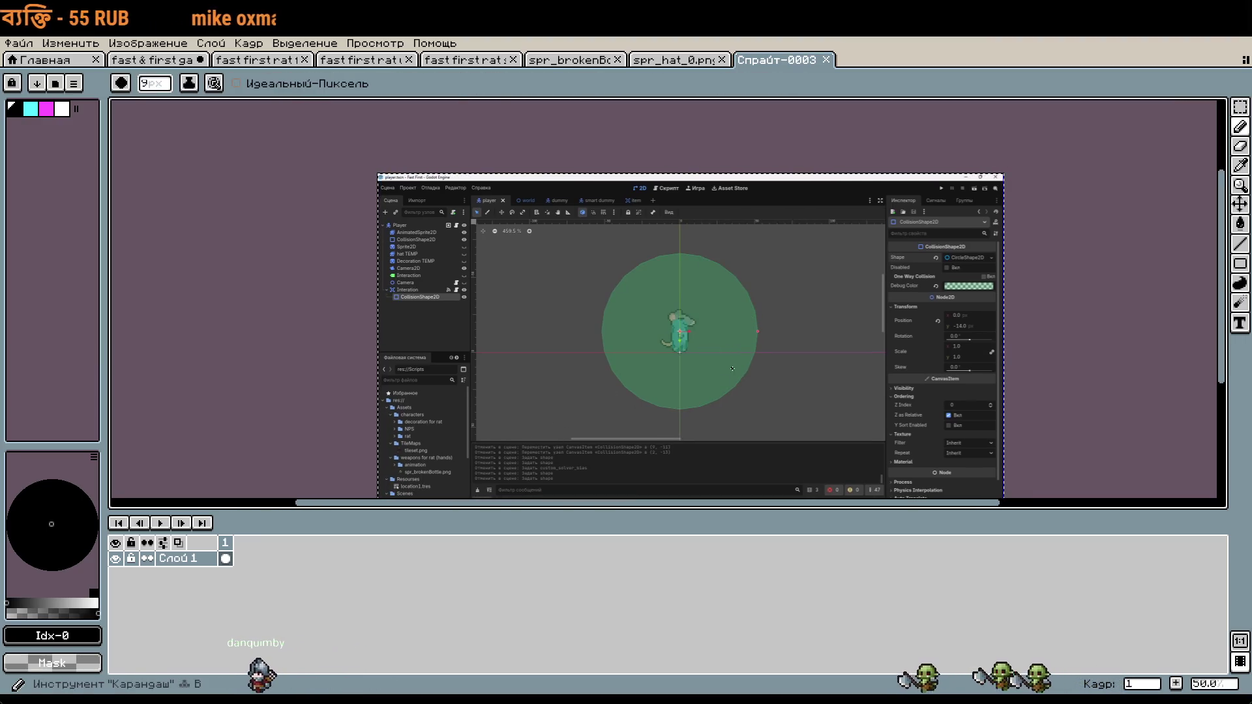
Step: Sketch a black stroke out from the rat over the screenshot, then undo it
{"action": "scroll", "coordinate": [729, 336], "scroll_direction": "up", "scroll_amount": 2}
{"action": "scroll", "coordinate": [729, 336], "scroll_direction": "up", "scroll_amount": 2}
{"action": "scroll", "coordinate": [642, 333], "scroll_direction": "down", "scroll_amount": 2}
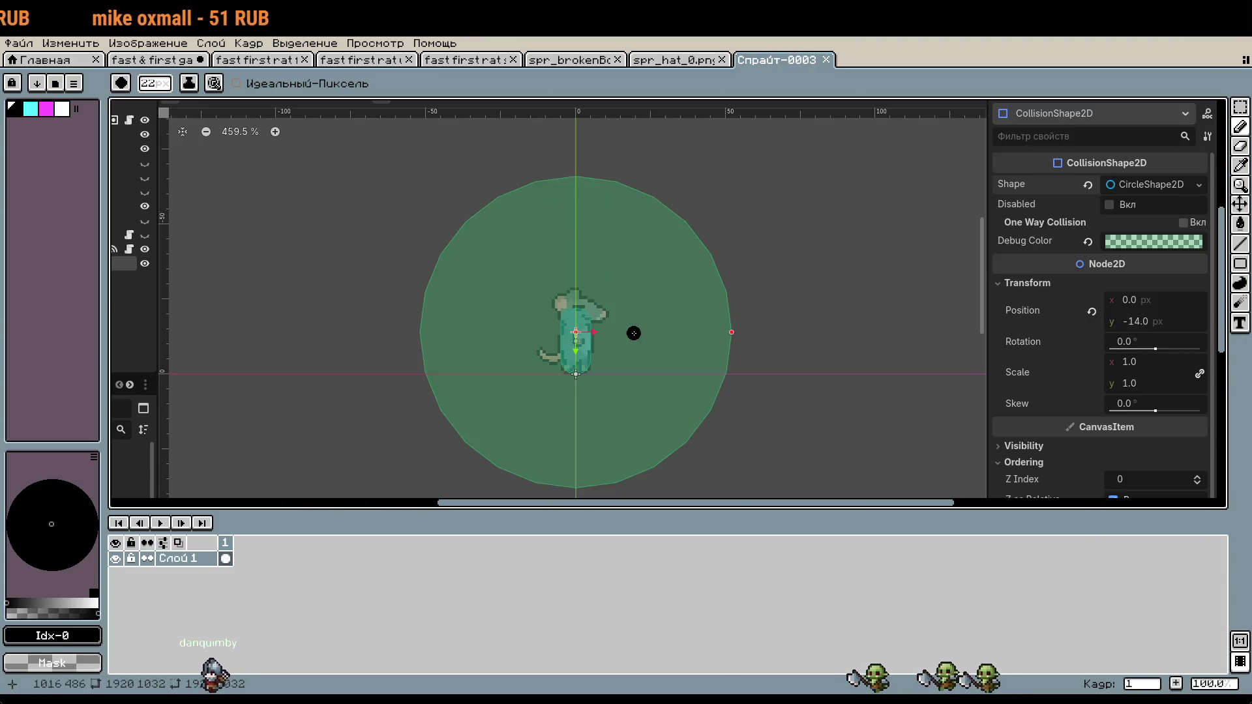
{"action": "left_click_drag", "start_coordinate": [600, 334], "coordinate": [779, 267]}
{"action": "key", "text": "ctrl+z"}
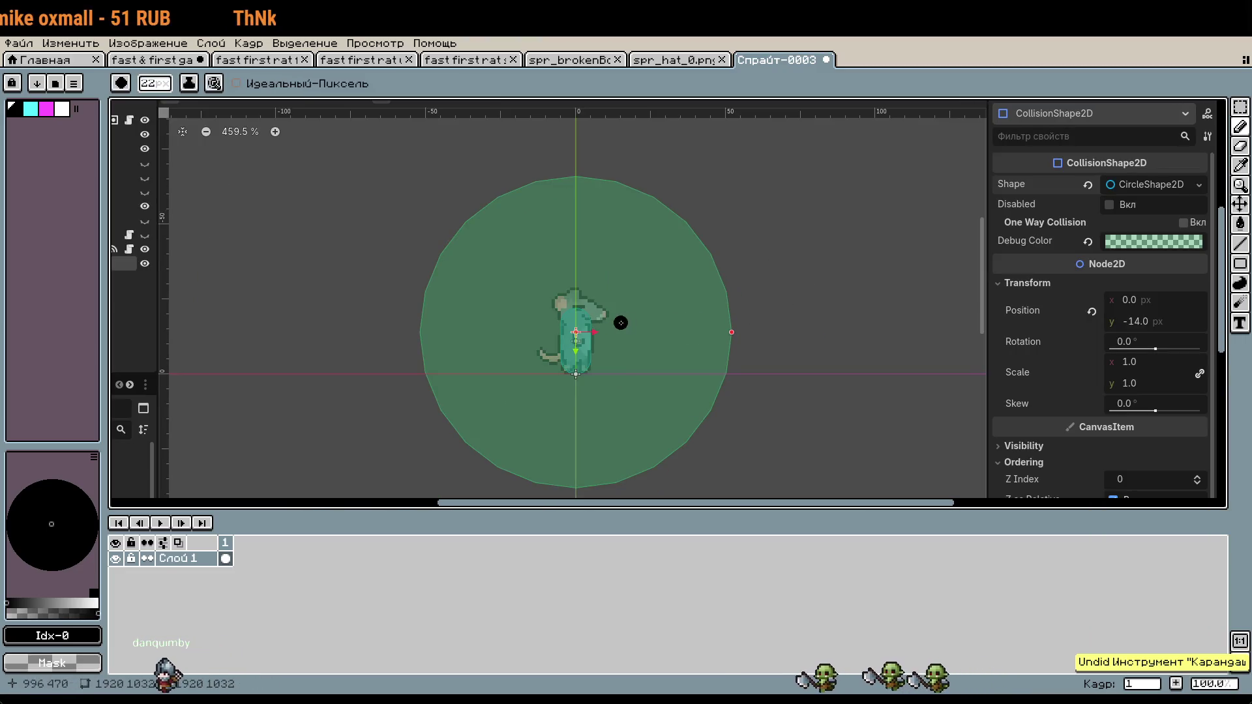
Step: Sketch a stroke and a curved outline beside the rat, undoing each one
{"action": "mouse_move", "coordinate": [591, 331]}
{"action": "left_mouse_down"}
{"action": "mouse_move", "coordinate": [753, 240]}
{"action": "mouse_move", "coordinate": [791, 264]}
{"action": "mouse_move", "coordinate": [776, 411]}
{"action": "mouse_move", "coordinate": [685, 419]}
{"action": "mouse_move", "coordinate": [590, 333]}
{"action": "left_mouse_up"}
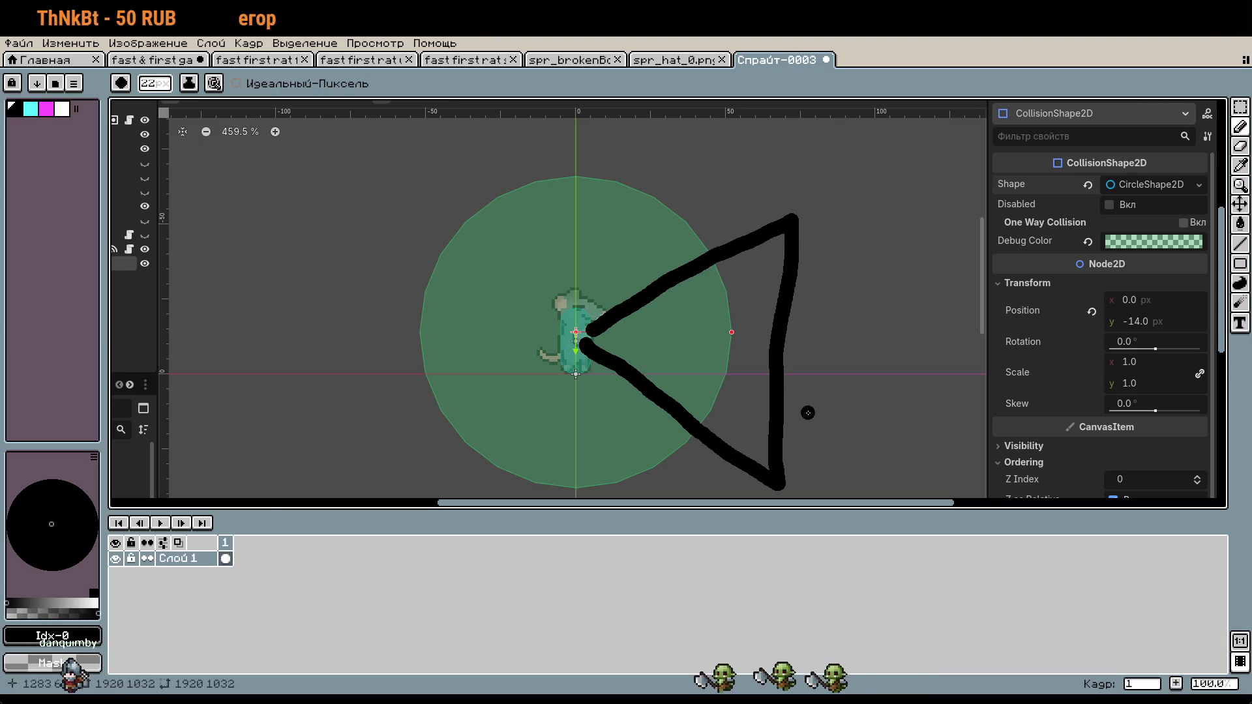
{"action": "scroll", "coordinate": [785, 345], "scroll_direction": "down", "scroll_amount": 3}
{"action": "scroll", "coordinate": [769, 349], "scroll_direction": "up", "scroll_amount": 1}
{"action": "scroll", "coordinate": [769, 347], "scroll_direction": "up", "scroll_amount": 1}
{"action": "key", "text": "ctrl+z"}
{"action": "mouse_move", "coordinate": [622, 323]}
{"action": "left_mouse_down"}
{"action": "mouse_move", "coordinate": [632, 290]}
{"action": "mouse_move", "coordinate": [706, 220]}
{"action": "mouse_move", "coordinate": [757, 210]}
{"action": "mouse_move", "coordinate": [795, 326]}
{"action": "mouse_move", "coordinate": [781, 461]}
{"action": "mouse_move", "coordinate": [728, 489]}
{"action": "mouse_move", "coordinate": [619, 345]}
{"action": "left_mouse_up"}
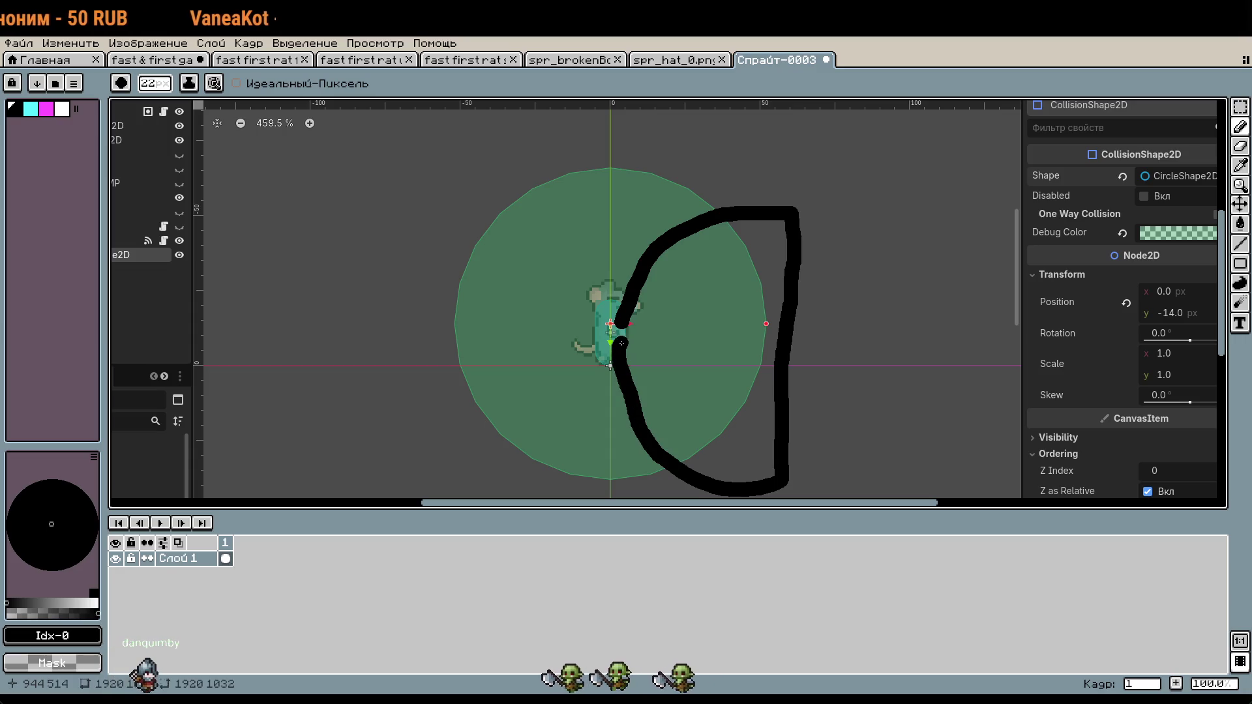
{"action": "key", "text": "v"}
{"action": "key", "text": "ctrl+z"}
{"action": "key", "text": "b"}
Step: Shrink the pencil to 1 px, sketch a thin line and a curve around the rat, then undo them
{"action": "key", "text": "minus"}
{"action": "key", "text": "minus"}
{"action": "key", "text": "minus"}
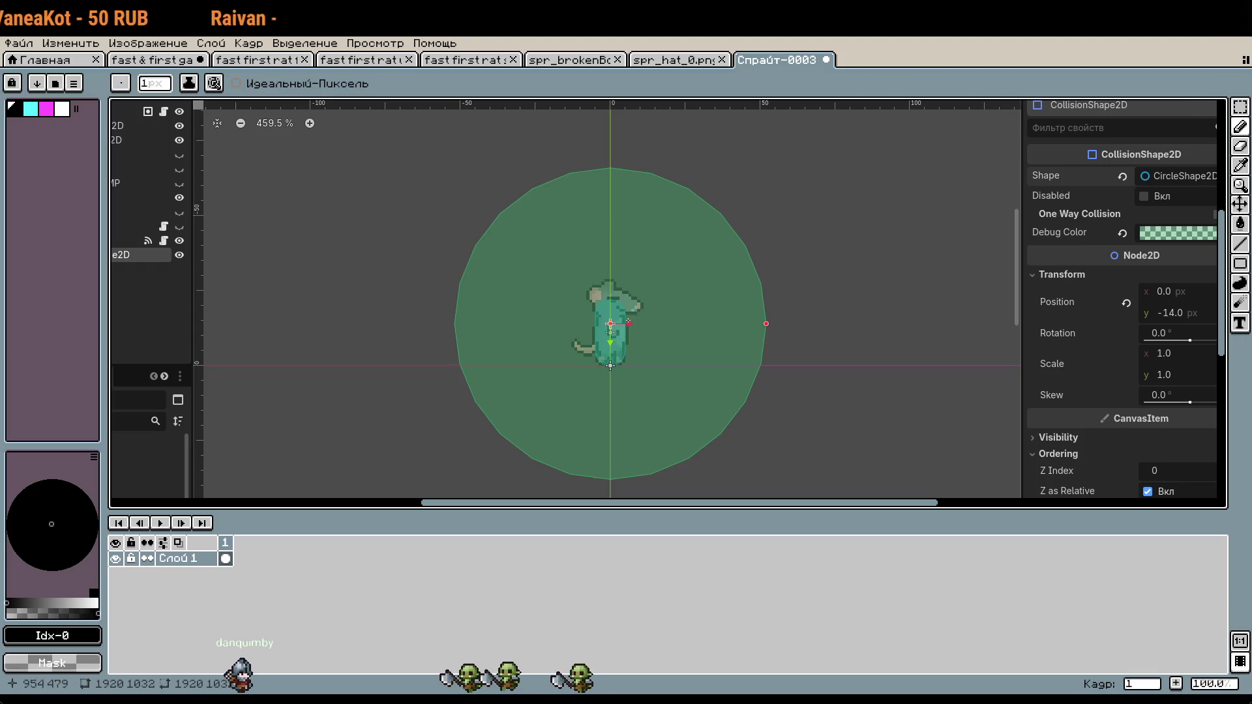
{"action": "mouse_move", "coordinate": [628, 324]}
{"action": "left_mouse_down"}
{"action": "mouse_move", "coordinate": [759, 212]}
{"action": "mouse_move", "coordinate": [779, 280]}
{"action": "mouse_move", "coordinate": [772, 486]}
{"action": "mouse_move", "coordinate": [730, 463]}
{"action": "mouse_move", "coordinate": [630, 337]}
{"action": "left_mouse_up"}
{"action": "key", "text": "v"}
{"action": "scroll", "coordinate": [786, 342], "scroll_direction": "down", "scroll_amount": 4}
{"action": "scroll", "coordinate": [786, 342], "scroll_direction": "up", "scroll_amount": 4}
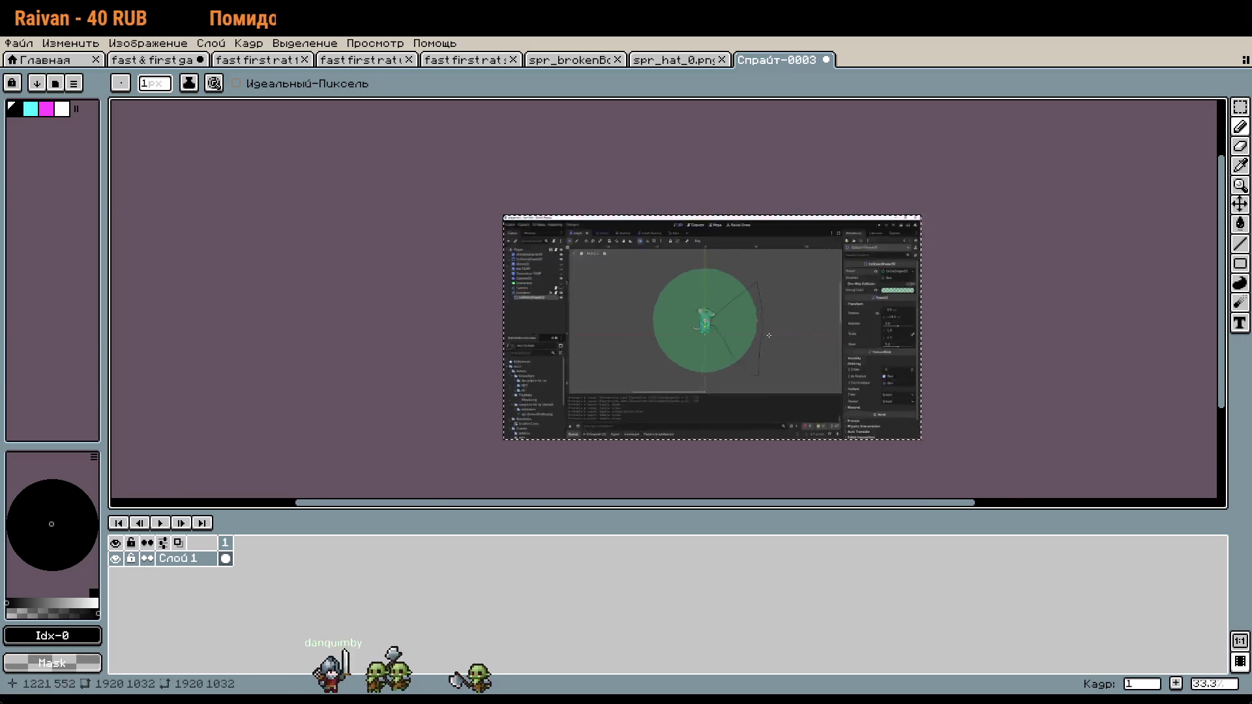
{"action": "key", "text": "ctrl+z"}
{"action": "key", "text": "b"}
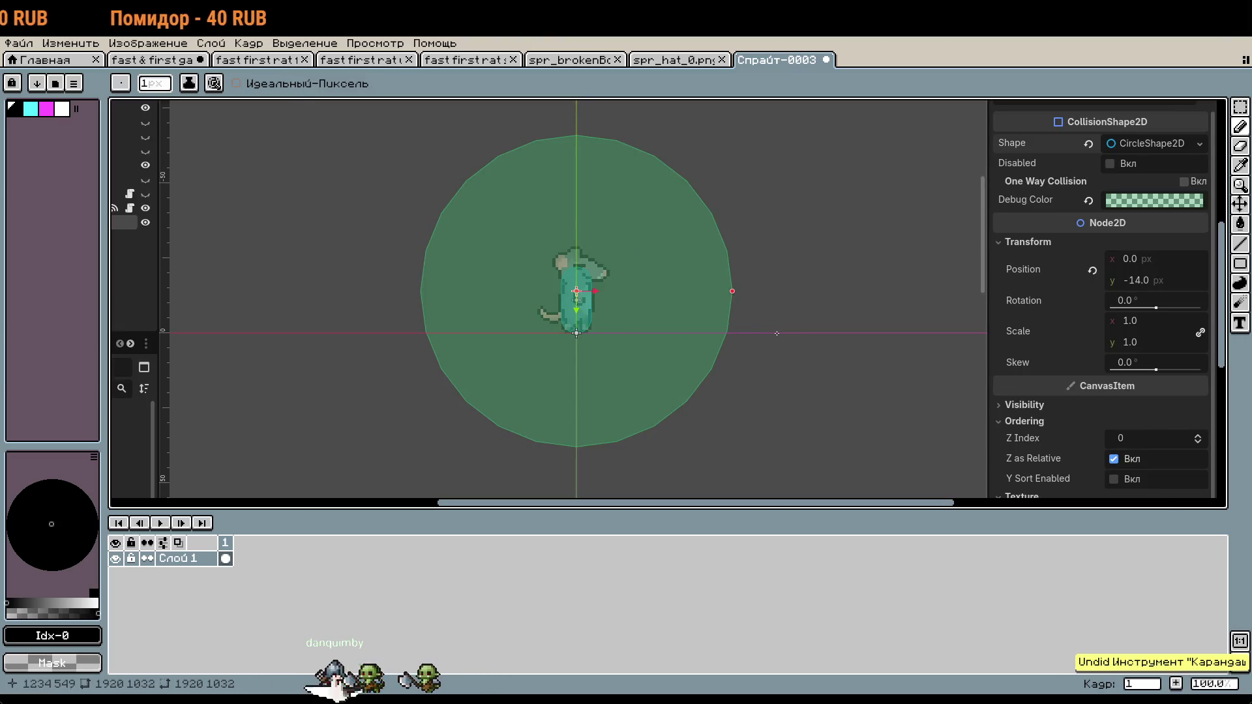
{"action": "mouse_move", "coordinate": [512, 212]}
{"action": "left_mouse_down"}
{"action": "mouse_move", "coordinate": [810, 364]}
{"action": "mouse_move", "coordinate": [759, 274]}
{"action": "left_mouse_up"}
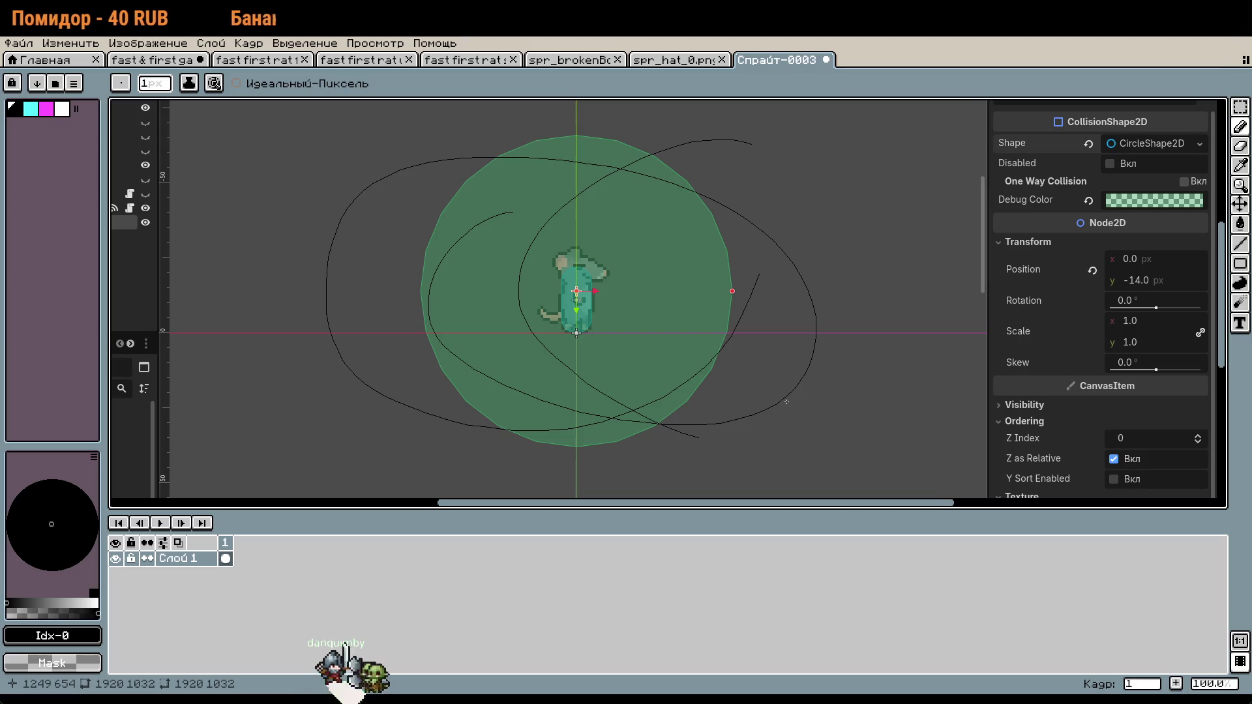
{"action": "key", "text": "v"}
{"action": "key", "text": "ctrl+z"}
{"action": "key", "text": "ctrl+z"}
{"action": "key", "text": "b"}
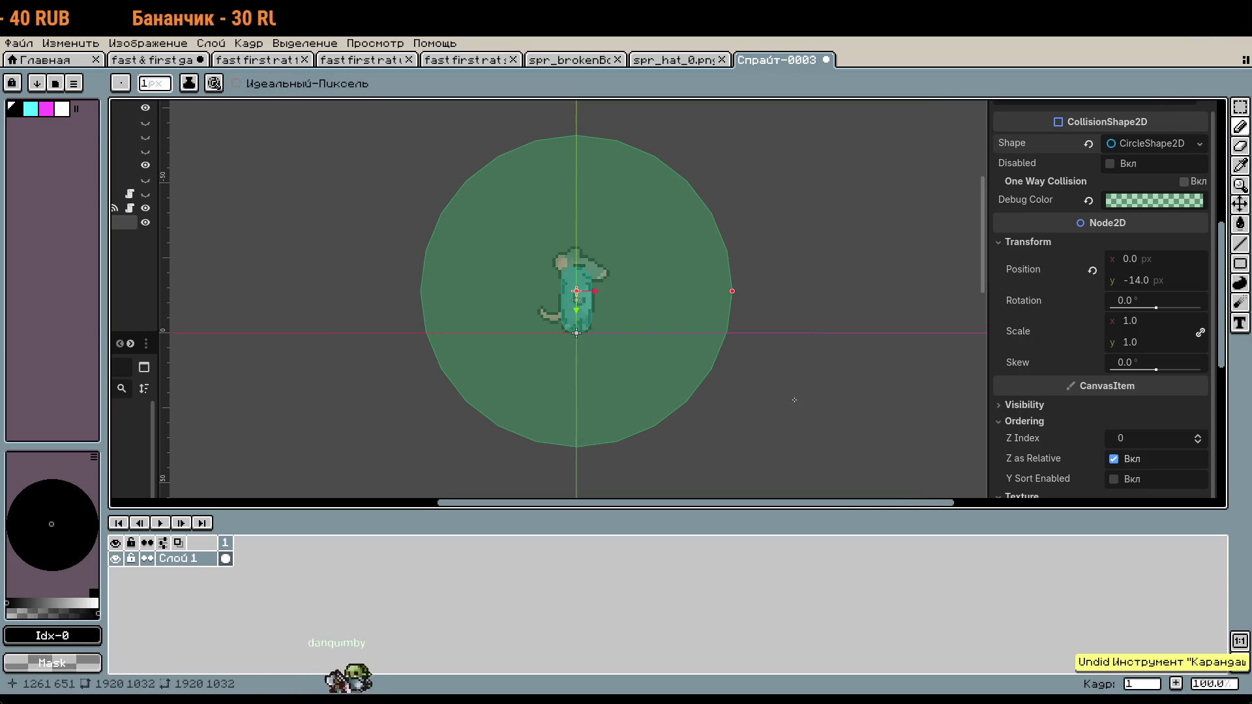
Step: Close the Спрайт-0003 sprite without saving it
{"action": "scroll", "coordinate": [796, 391], "scroll_direction": "down", "scroll_amount": 4}
{"action": "left_click", "coordinate": [824, 61]}
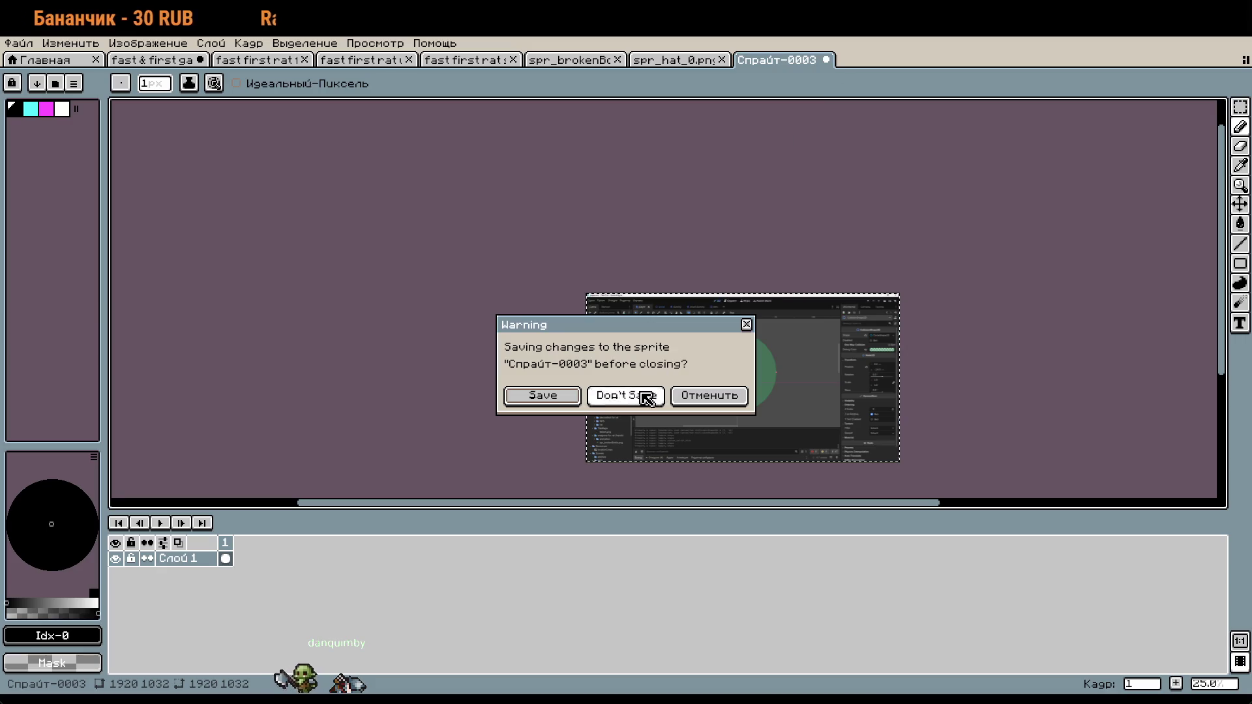
{"action": "left_click", "coordinate": [636, 395]}
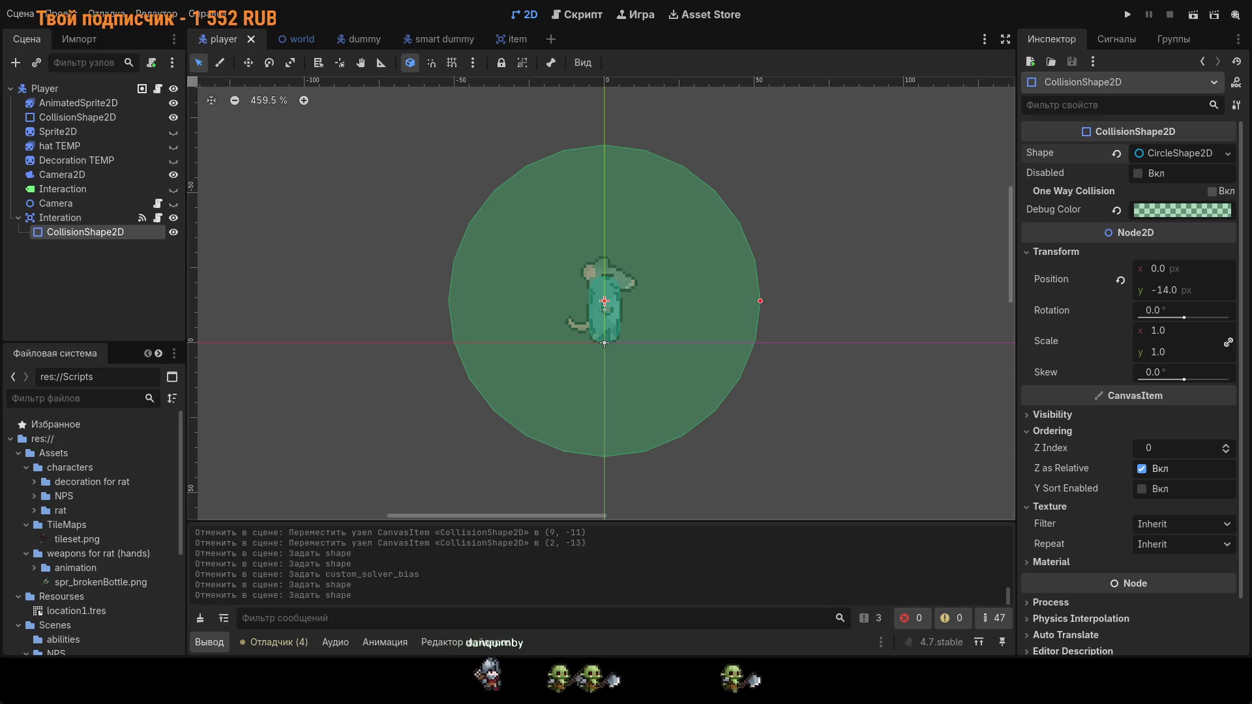
Step: Run the project to see the Interation area's CircleShape2D in play
{"action": "scroll", "coordinate": [869, 277], "scroll_direction": "down", "scroll_amount": 2}
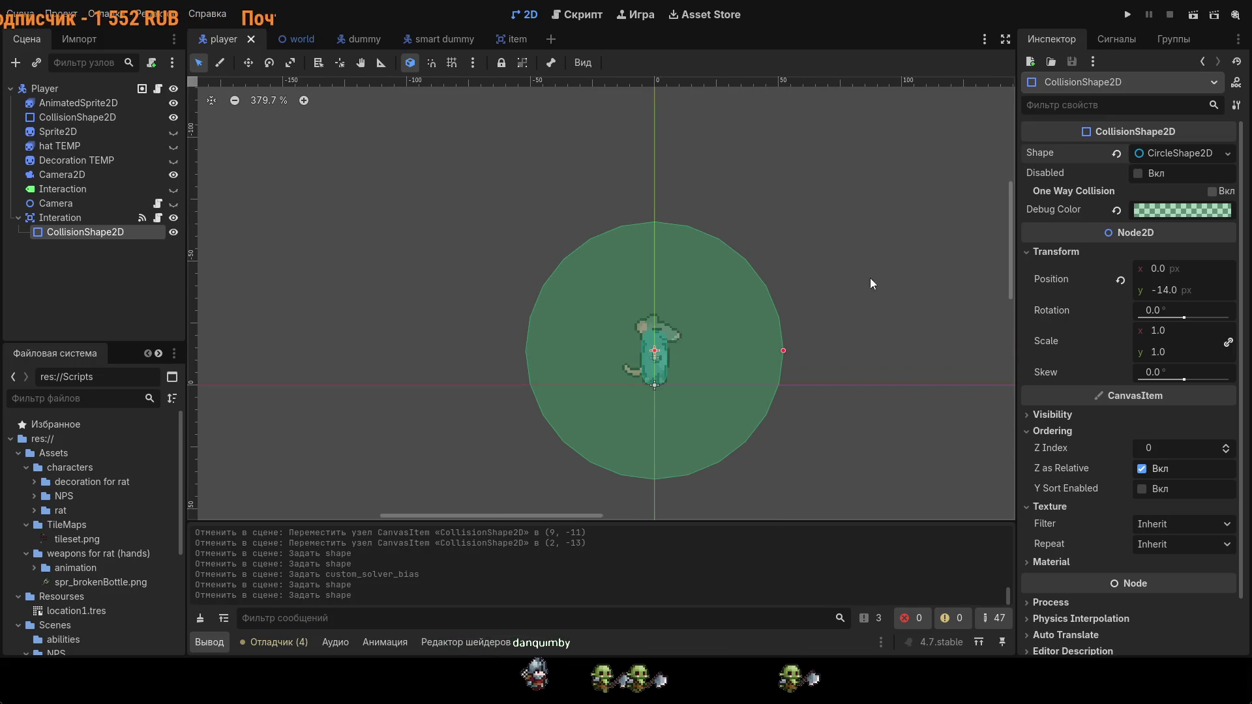
{"action": "left_click", "coordinate": [1128, 18]}
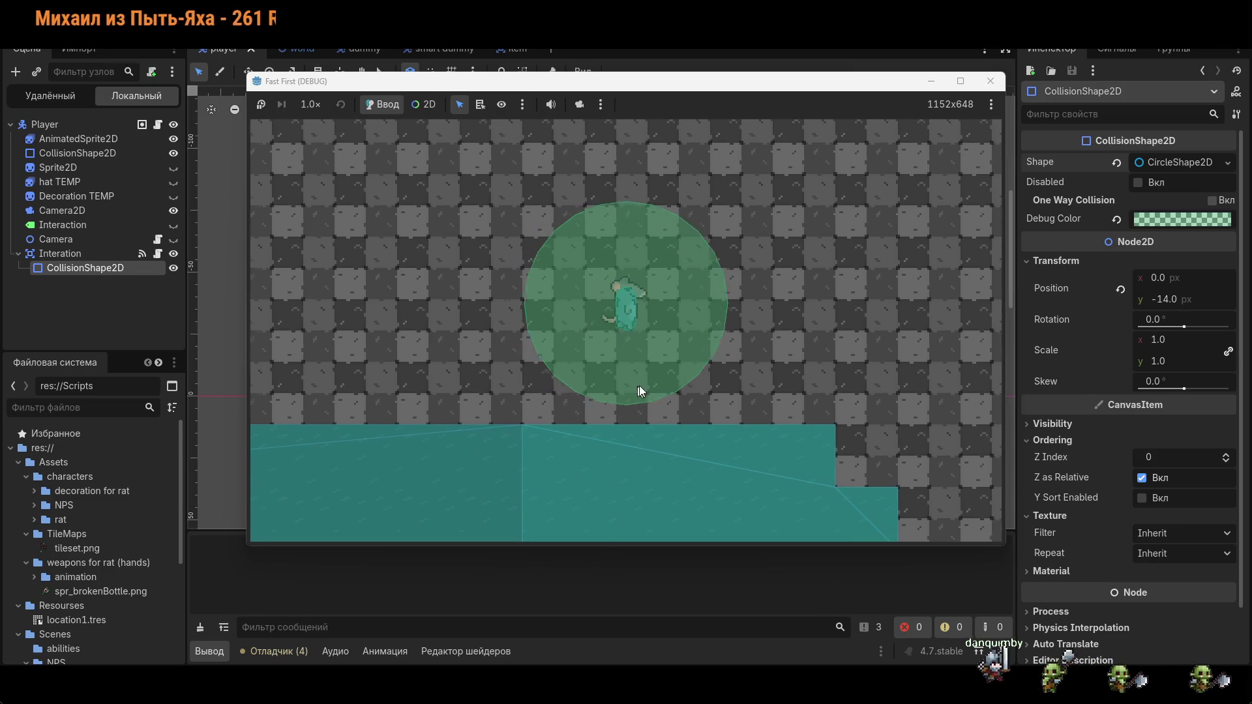
Step: Restart the game, walk right and down to the items, pick one up with E, and stop the run
{"action": "key", "text": "F8"}
{"action": "key", "text": "F5"}
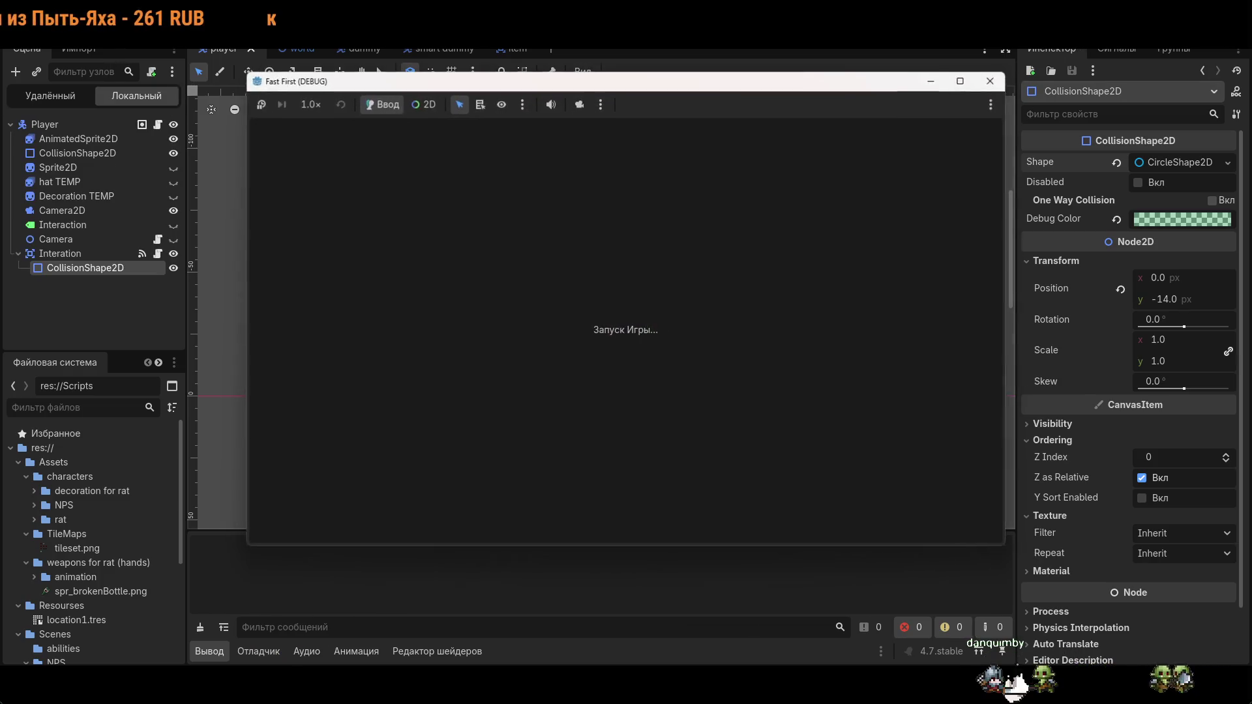
{"action": "key", "text": "d"}
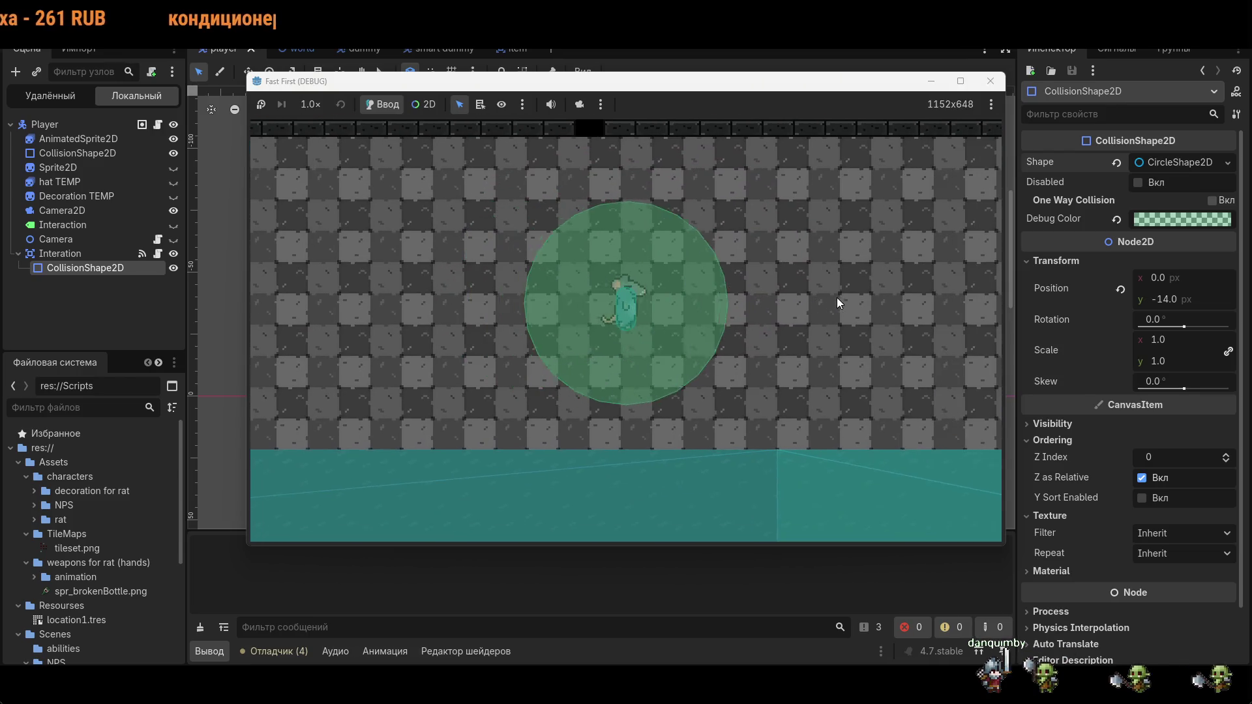
{"action": "key", "text": "s"}
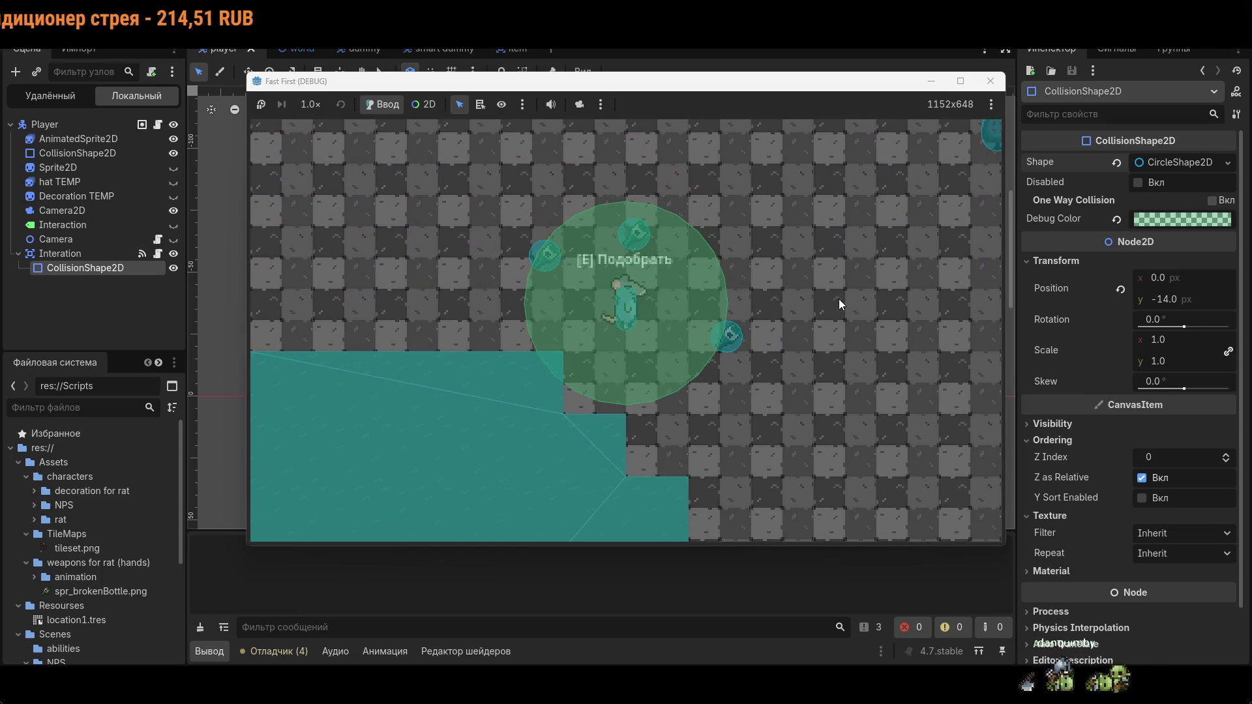
{"action": "key", "text": "e"}
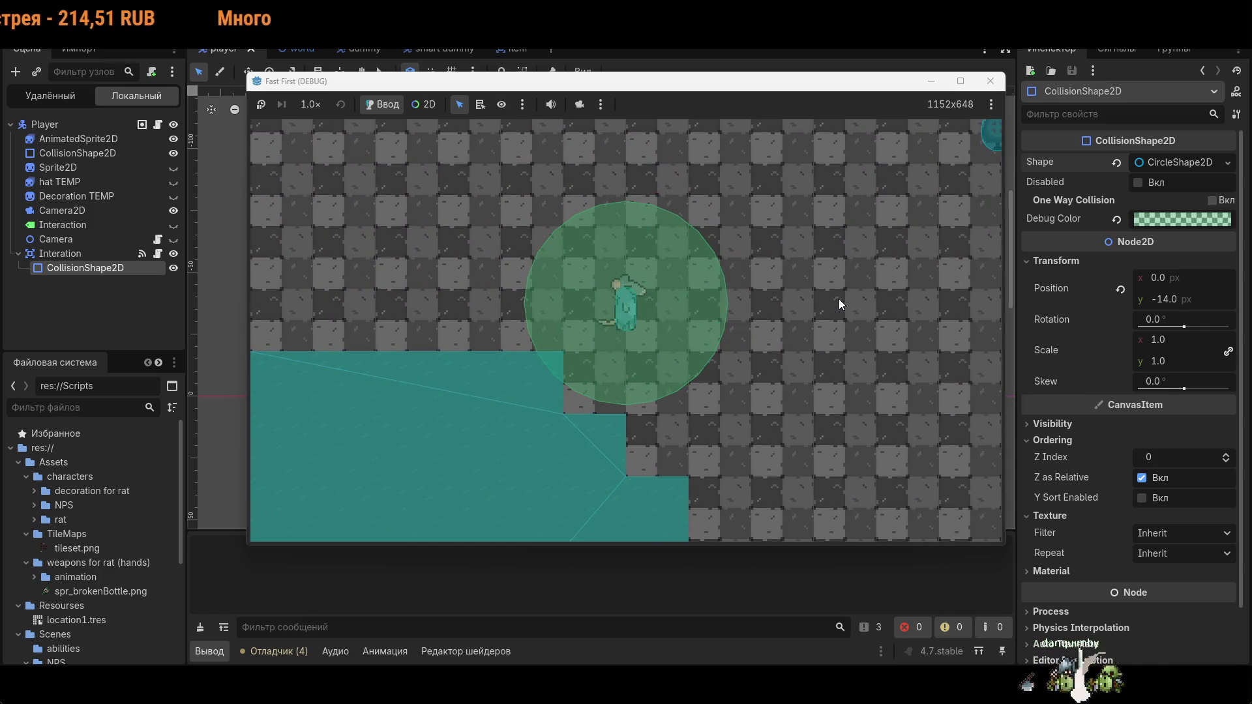
{"action": "left_click", "coordinate": [990, 81]}
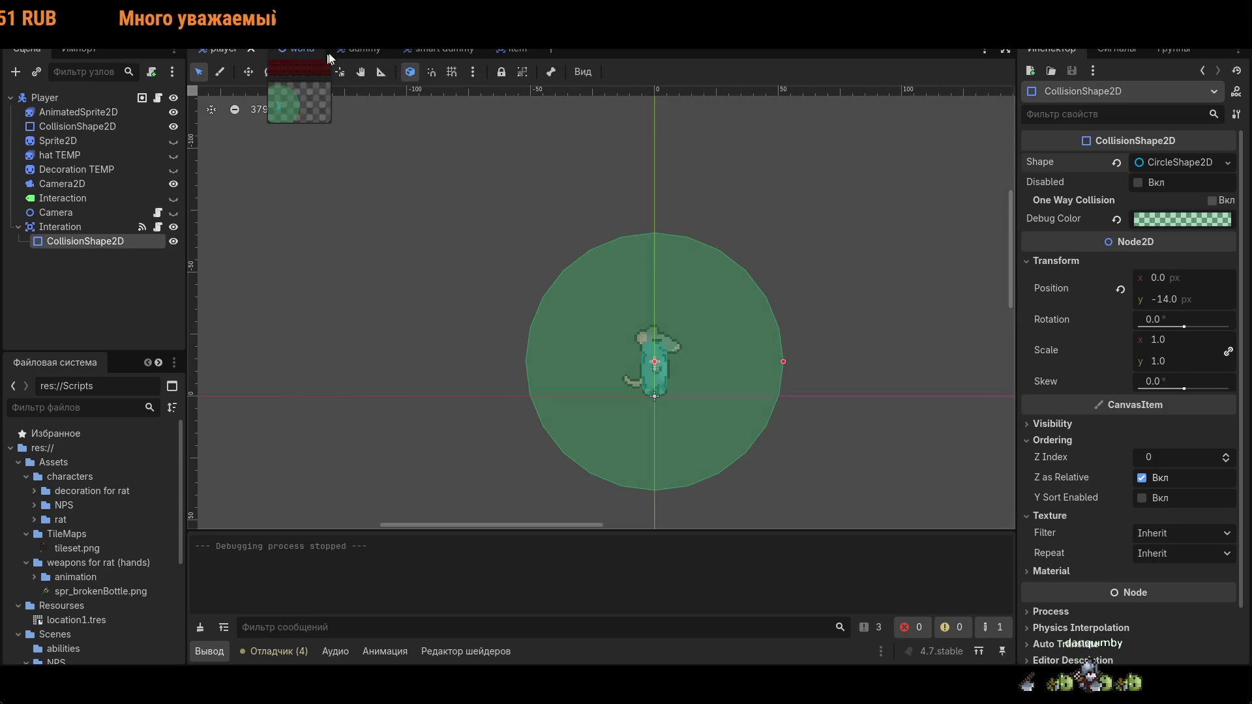
{"action": "key", "text": "ctrl+F3"}
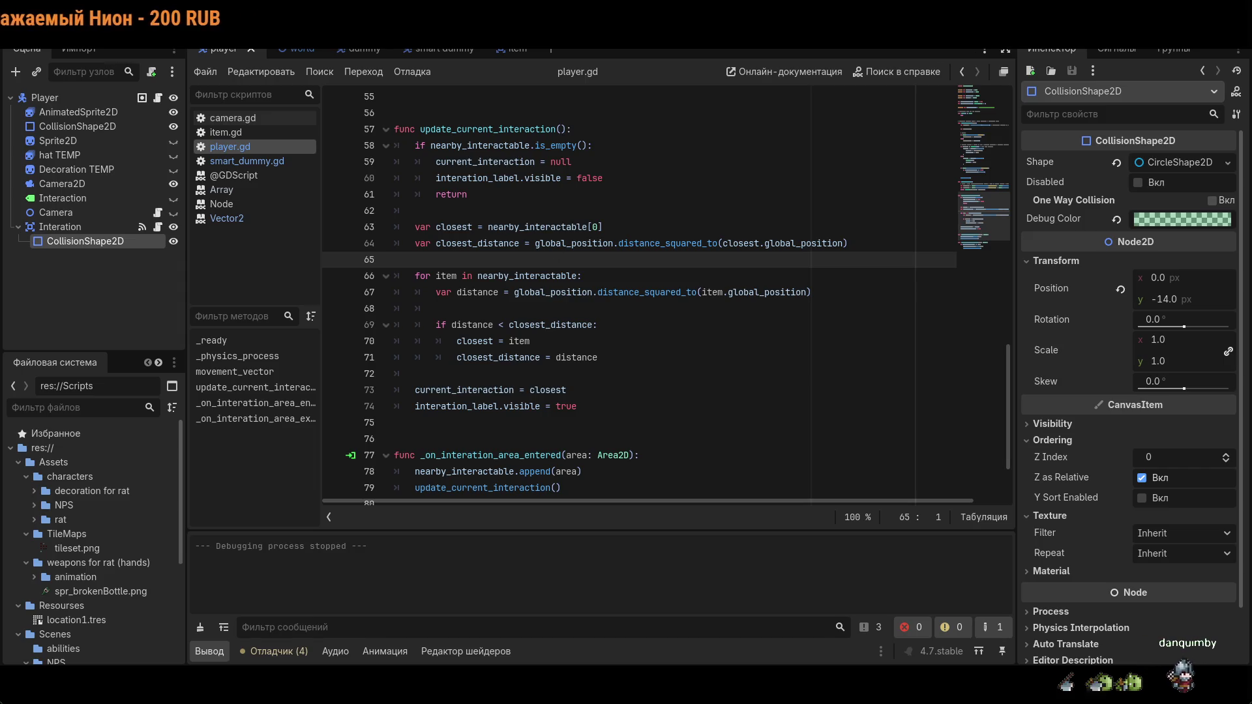
Step: Edit line 43's interact Input check in player.gd so it responds to a held key
{"action": "scroll", "coordinate": [639, 293], "scroll_direction": "up", "scroll_amount": 6}
{"action": "scroll", "coordinate": [639, 294], "scroll_direction": "up", "scroll_amount": 2}
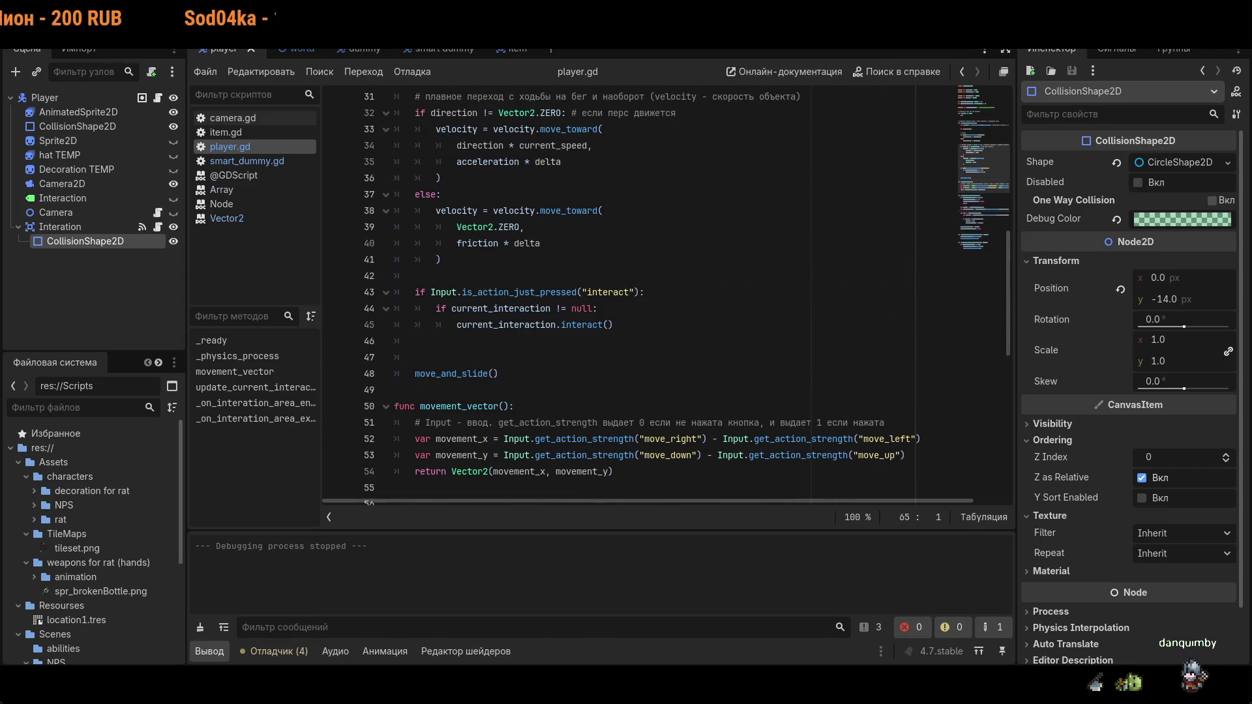
{"action": "left_click", "coordinate": [538, 292]}
{"action": "key", "text": "BackSpace"}
{"action": "key", "text": "BackSpace"}
{"action": "key", "text": "BackSpace"}
Step: Test the change by walking to and away from the items, then return to the world scene
{"action": "key", "text": "F5"}
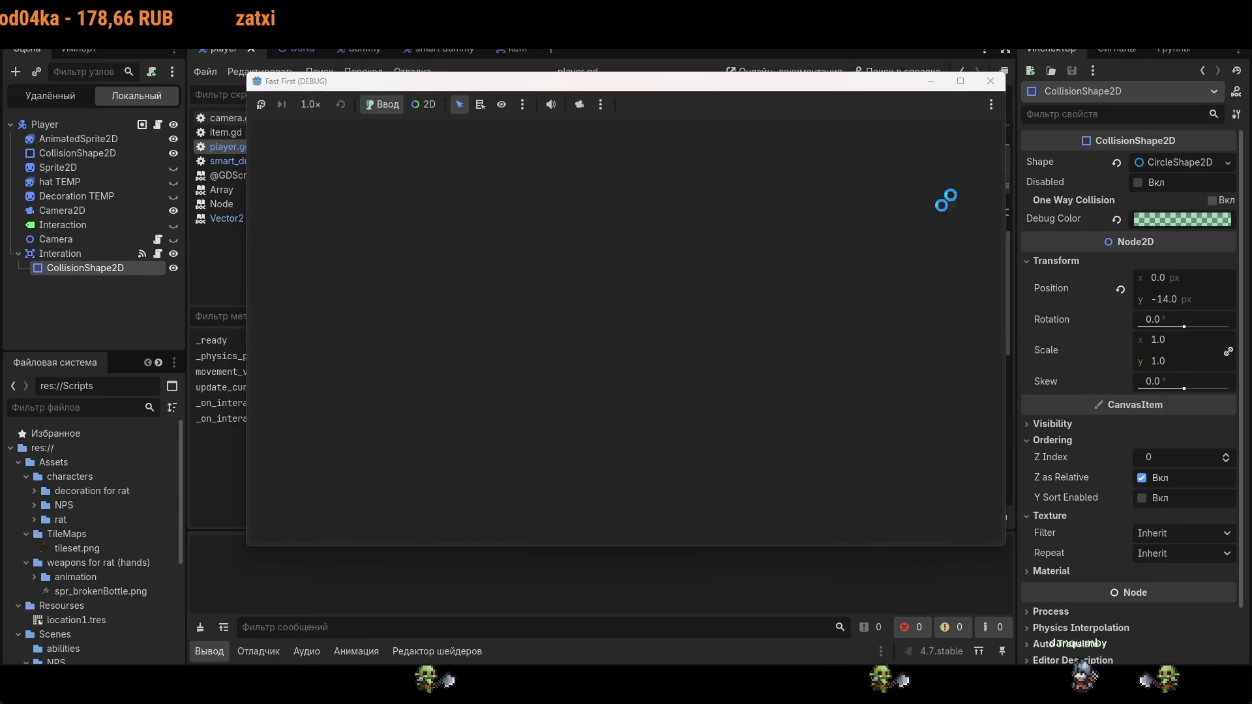
{"action": "key", "text": "s"}
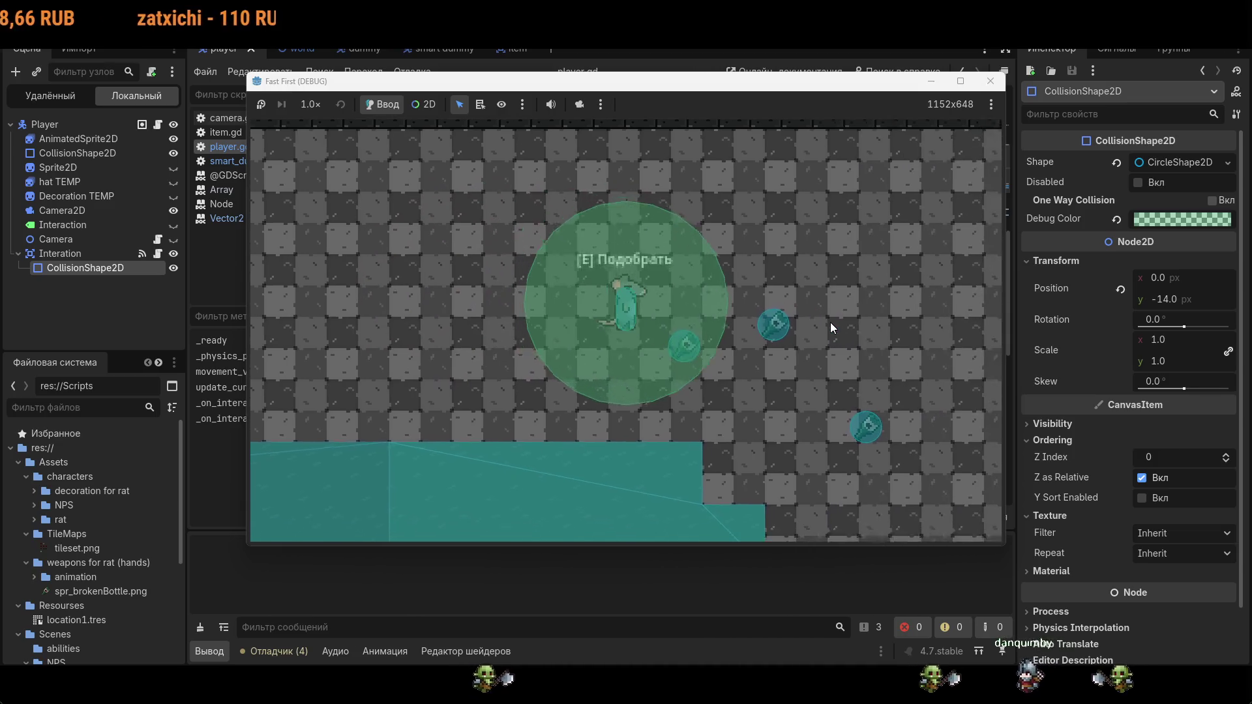
{"action": "key", "text": "d"}
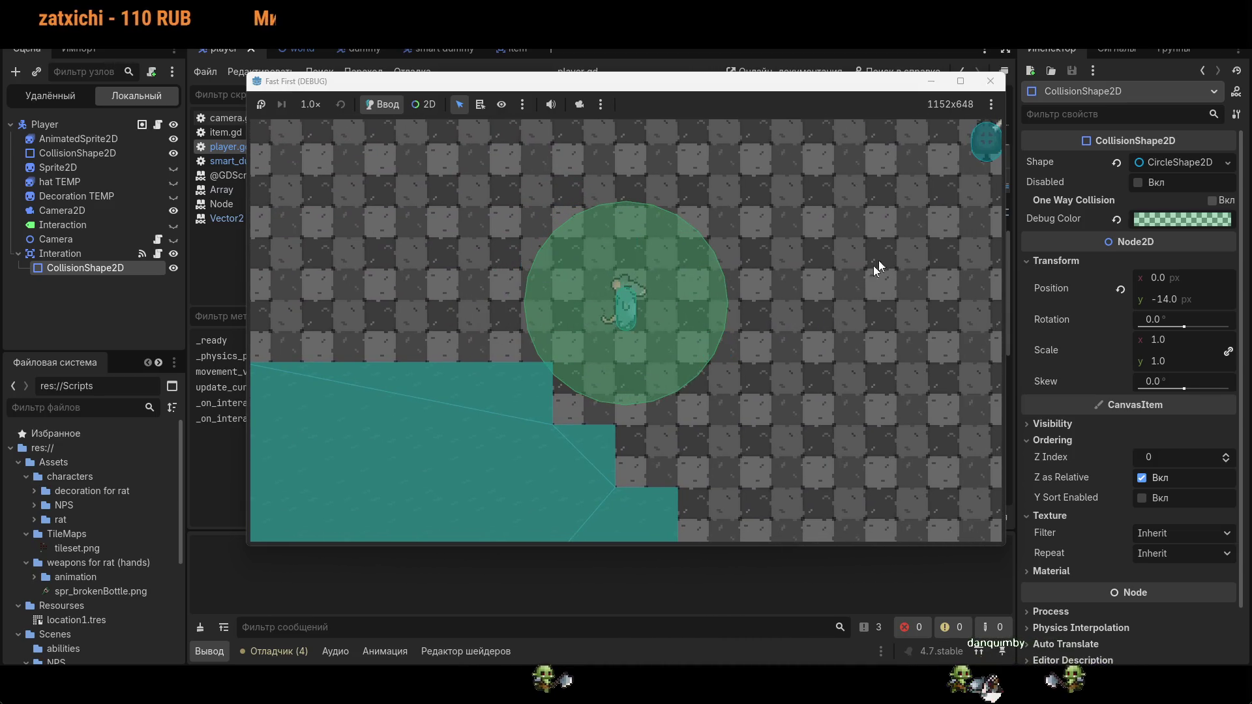
{"action": "left_click", "coordinate": [1002, 83]}
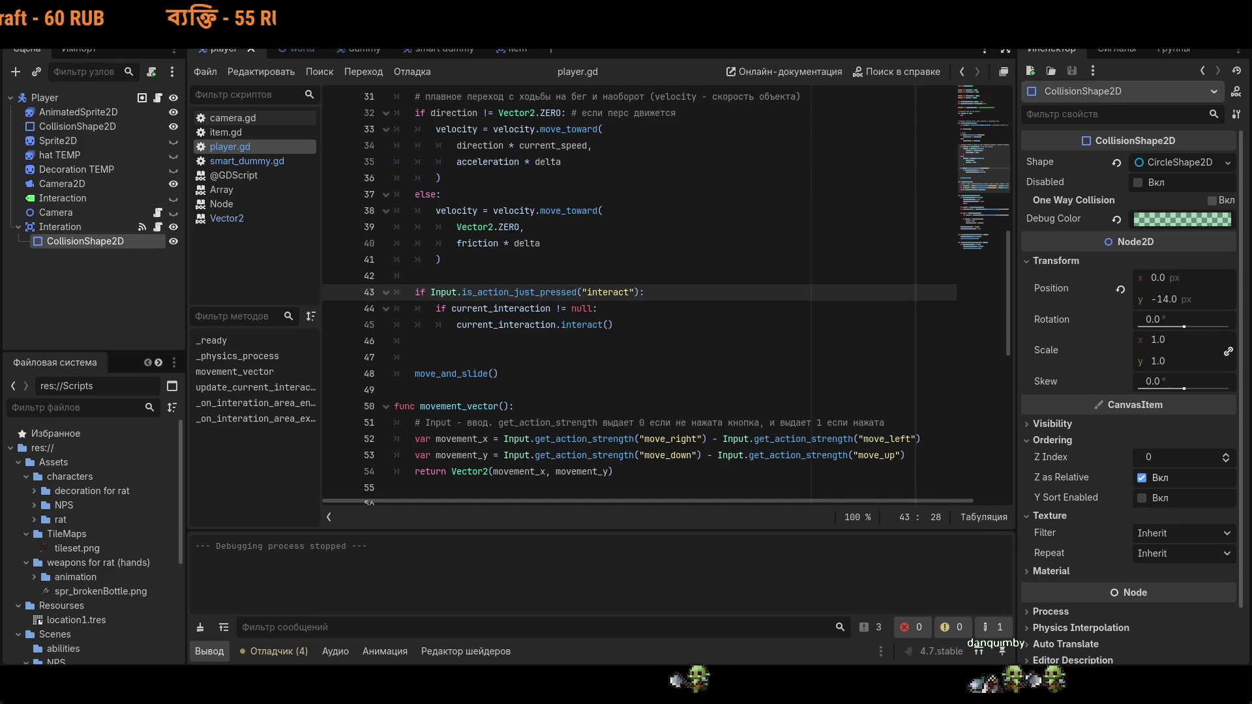
{"action": "key", "text": "ctrl+Tab"}
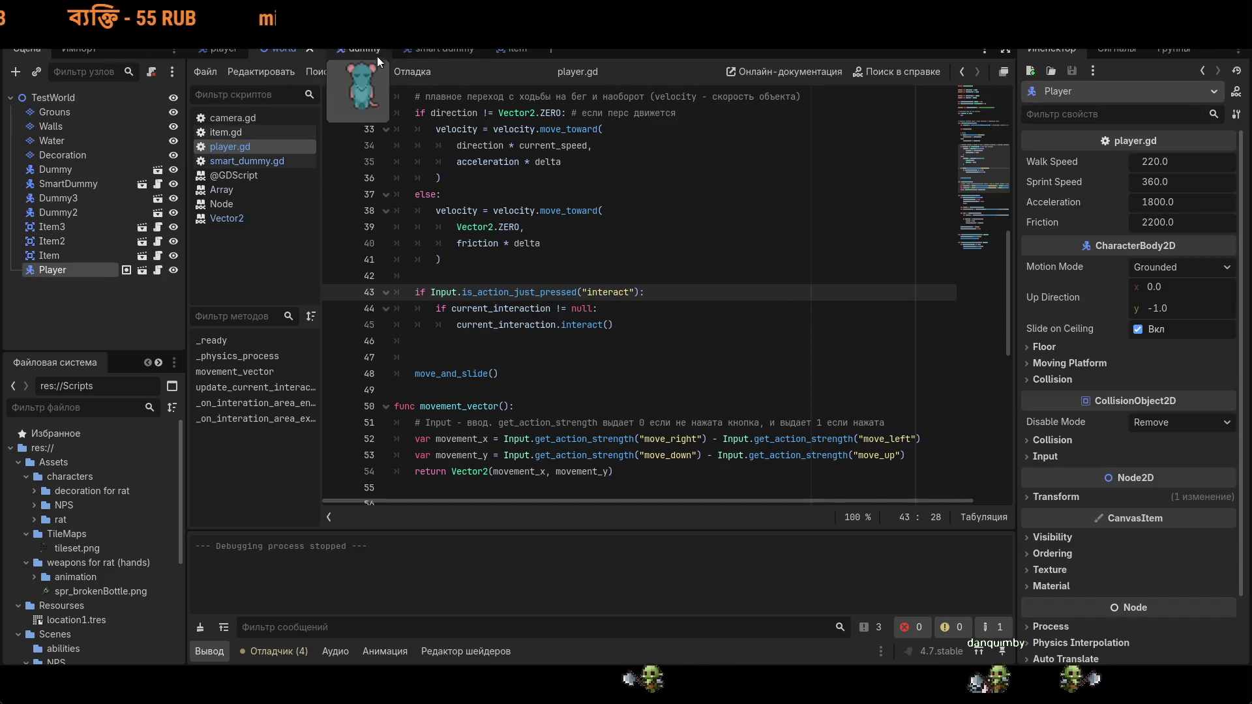
{"action": "key", "text": "ctrl+Tab"}
Step: From the player scene, walk the rat around the items to check the pickup prompt, then close the game
{"action": "left_click", "coordinate": [222, 49]}
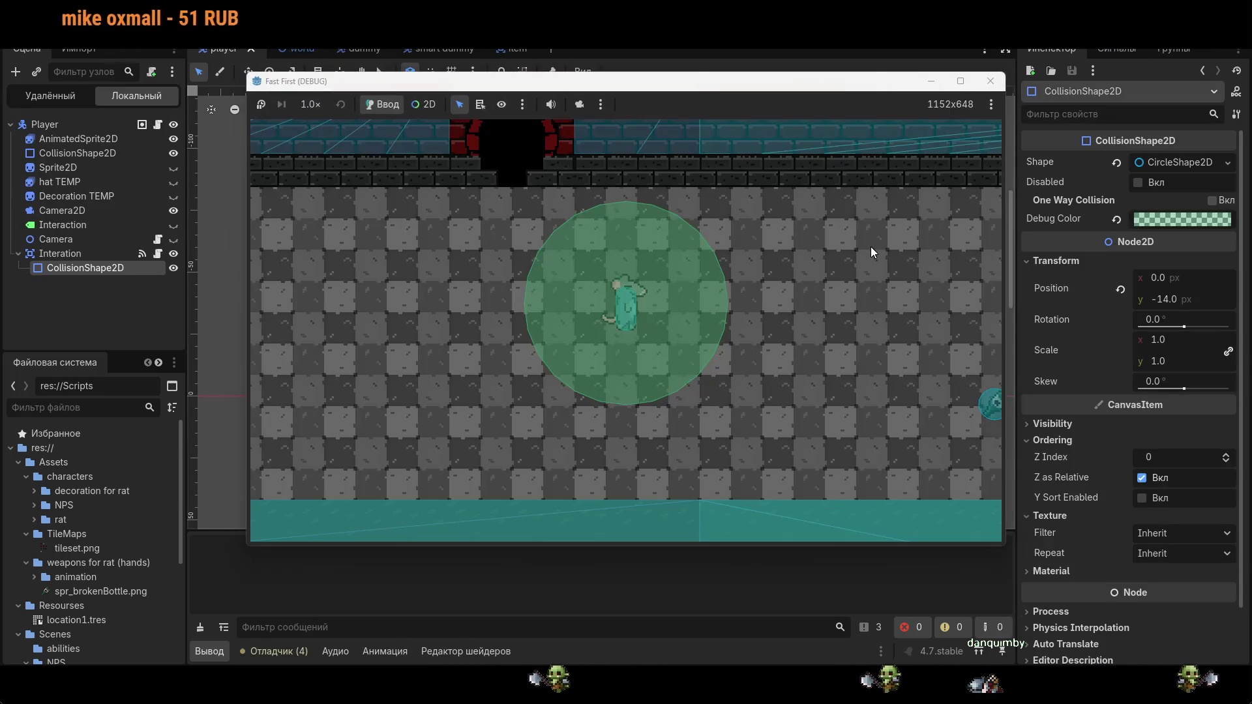
{"action": "key", "text": "d"}
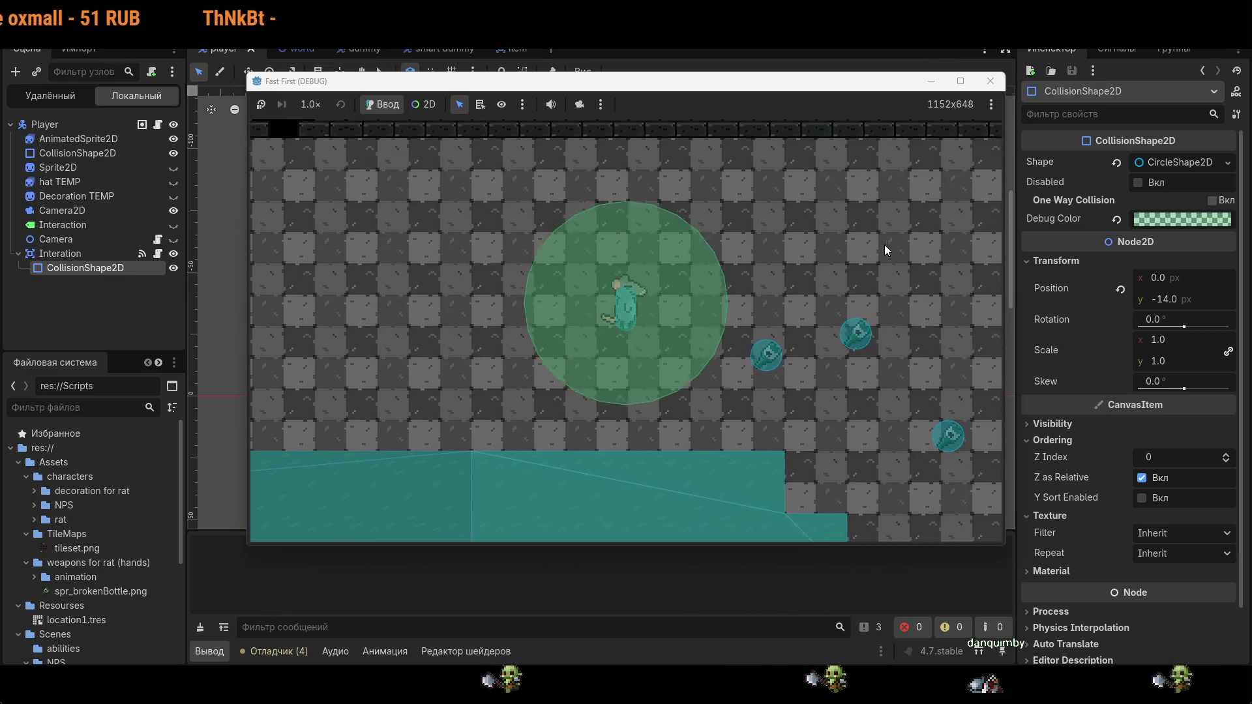
{"action": "key", "text": "s"}
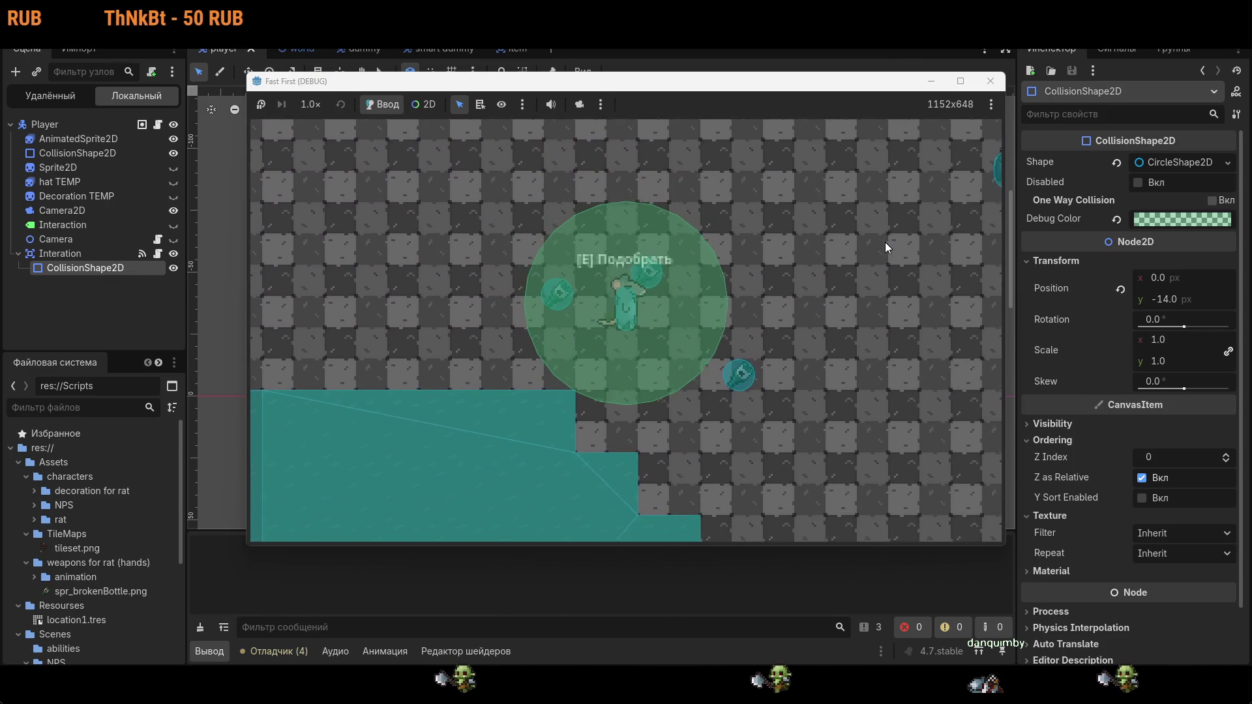
{"action": "key", "text": "d"}
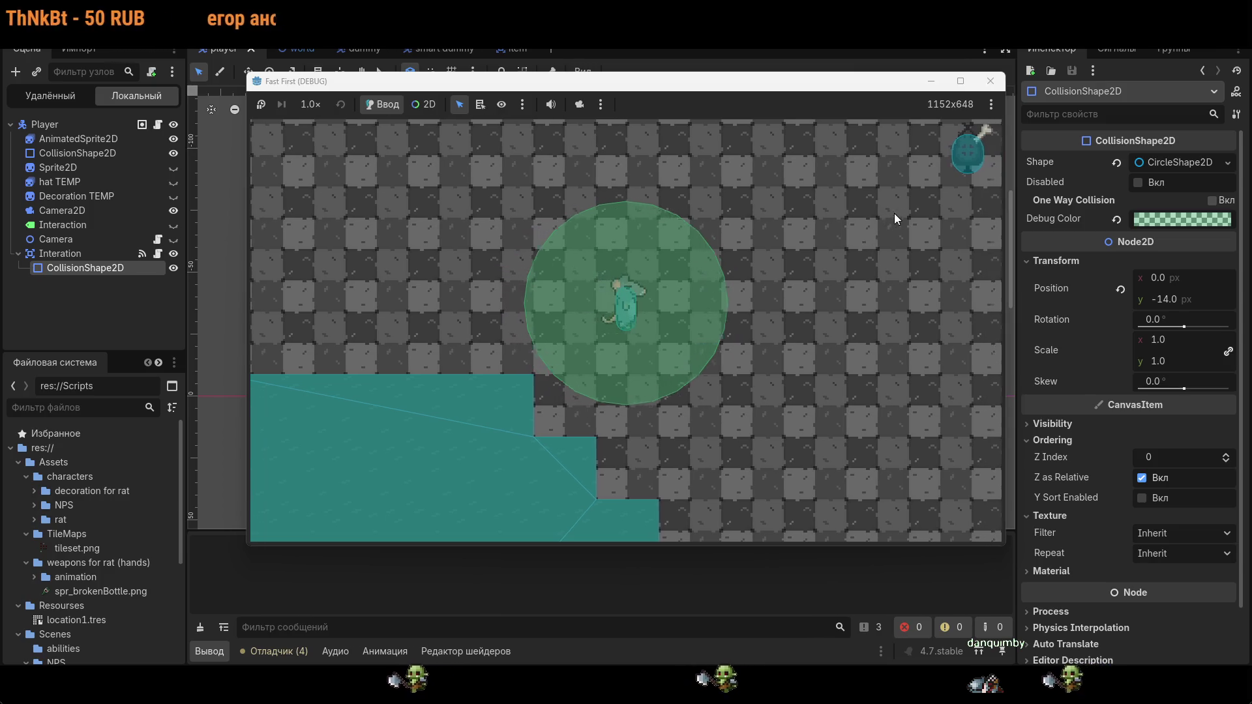
{"action": "key", "text": "w"}
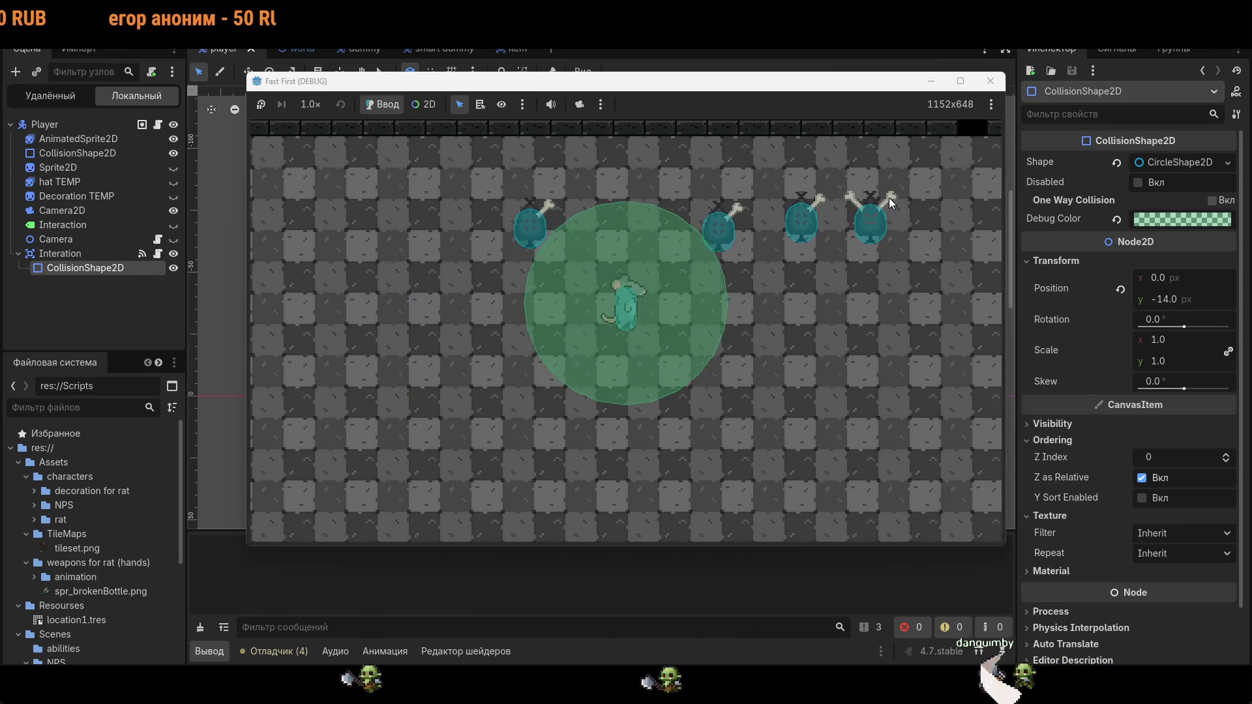
{"action": "key", "text": "a"}
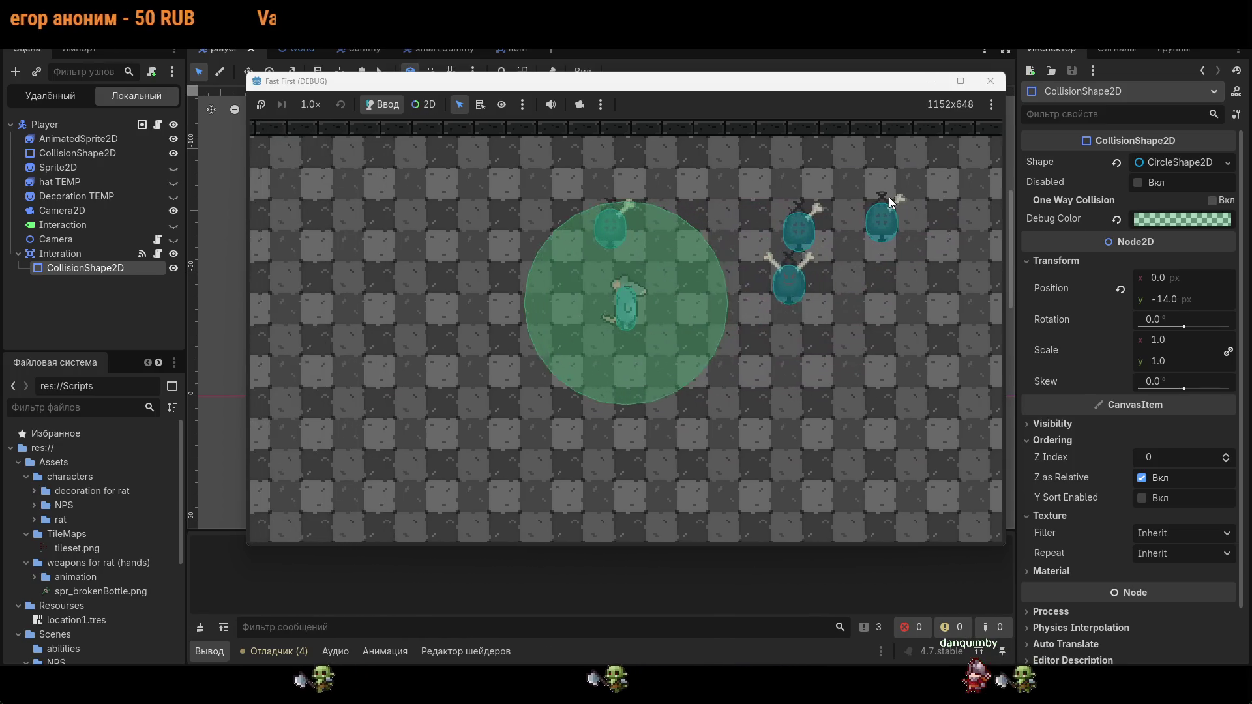
{"action": "key", "text": "a"}
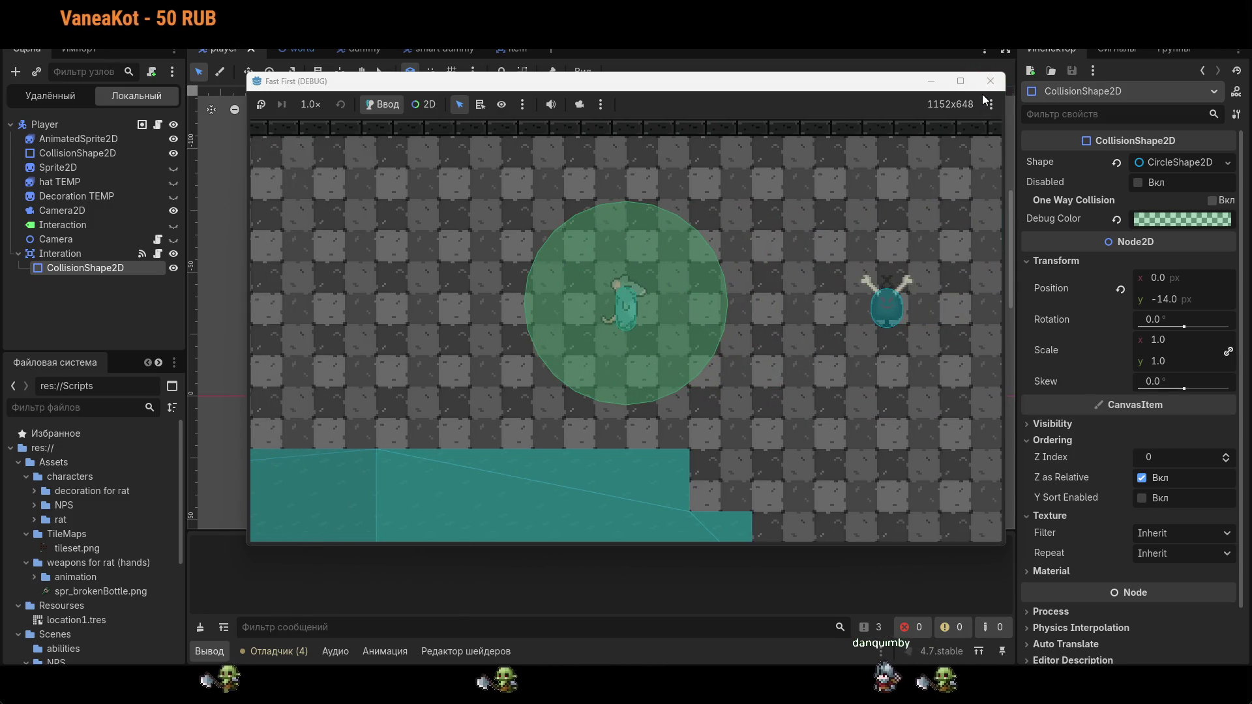
{"action": "left_click", "coordinate": [989, 86]}
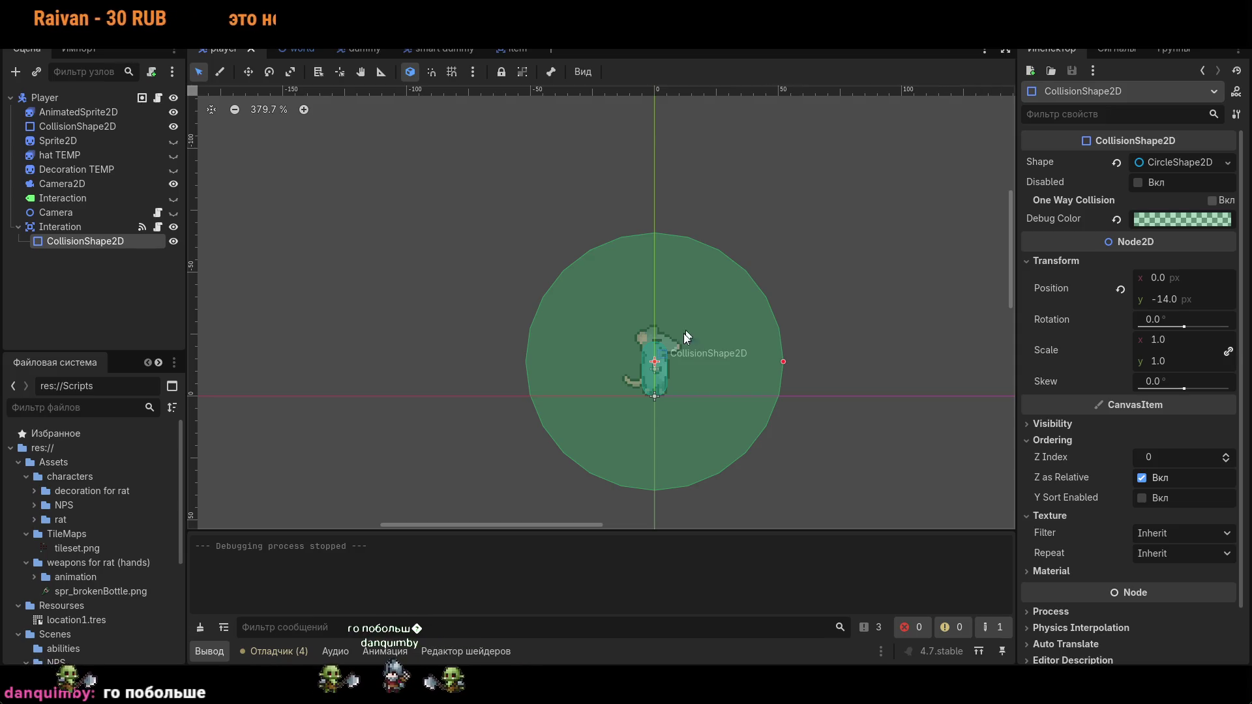
{"action": "scroll", "coordinate": [815, 400], "scroll_direction": "down", "scroll_amount": 3}
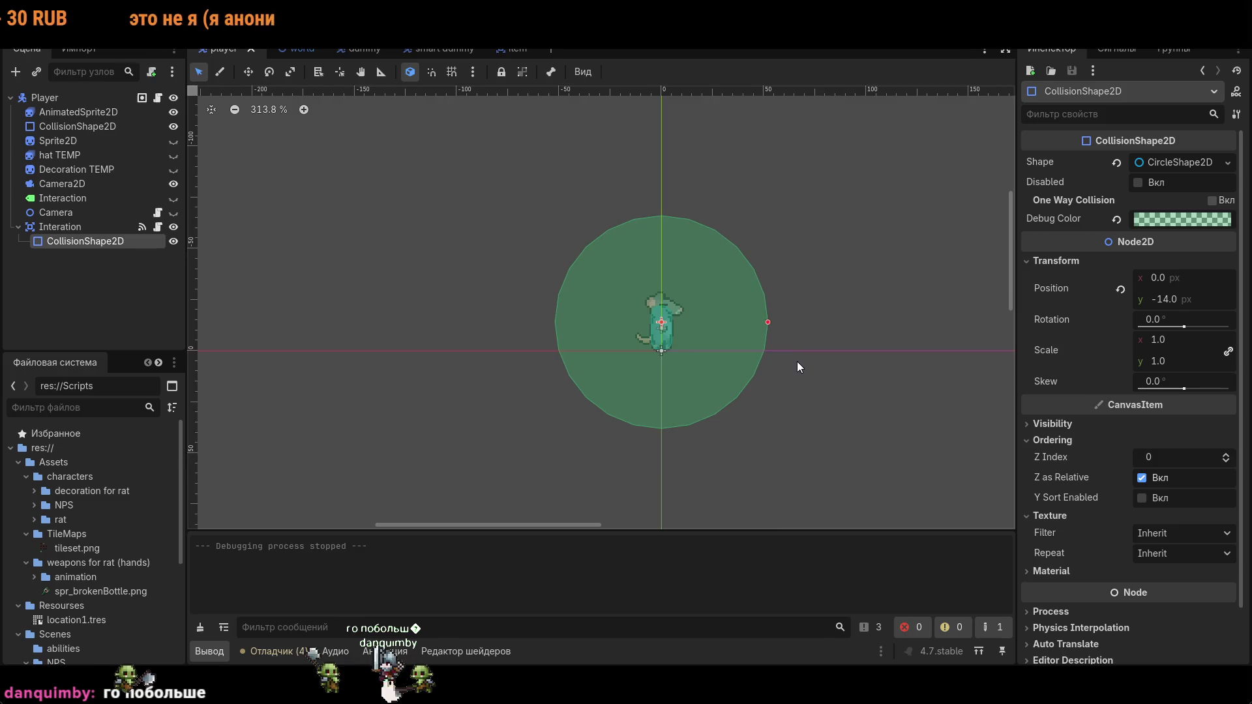